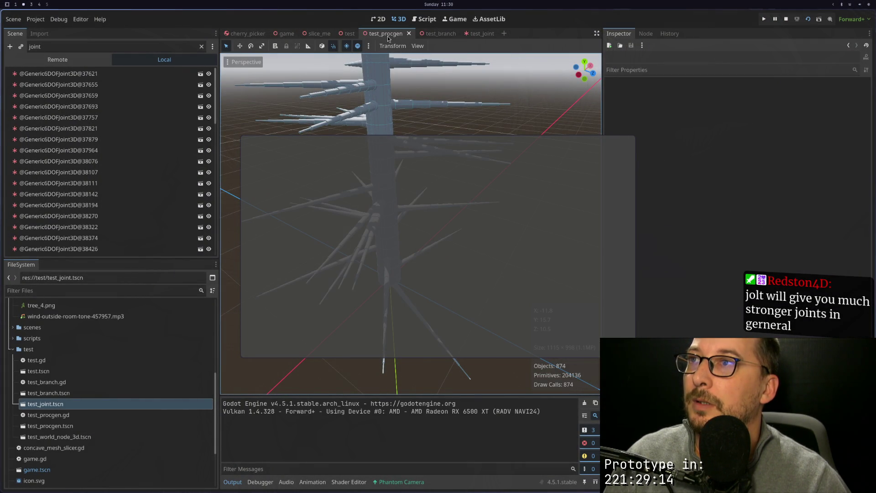
Stop the running game and return to the editor.
{"action": "left_click", "coordinate": [61, 59]}
{"action": "left_click", "coordinate": [140, 58]}
{"action": "left_click", "coordinate": [44, 33]}
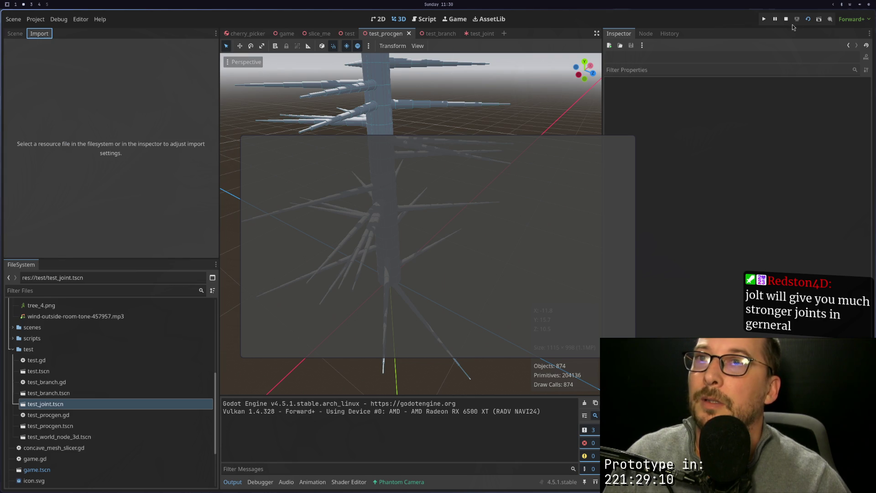
{"action": "left_click", "coordinate": [785, 20]}
Clear the 'joint' scene filter and regenerate the tree from the TestProcgen node.
{"action": "left_click", "coordinate": [15, 33]}
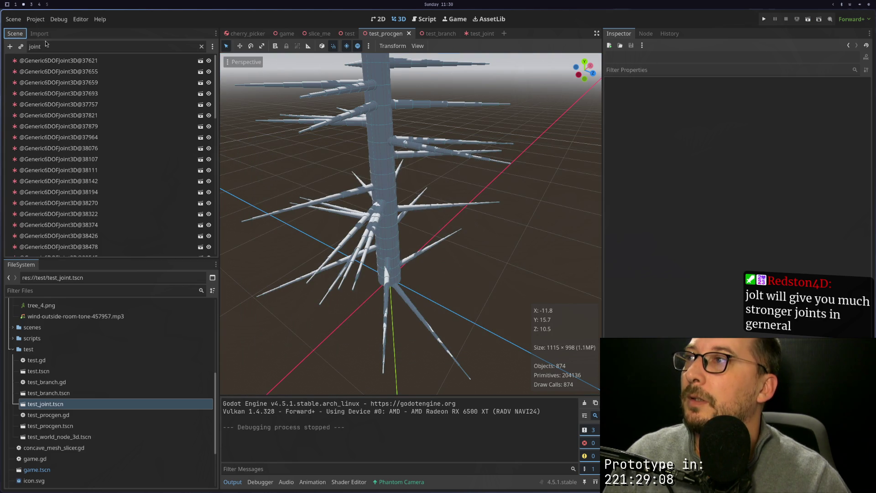
{"action": "left_click", "coordinate": [201, 47]}
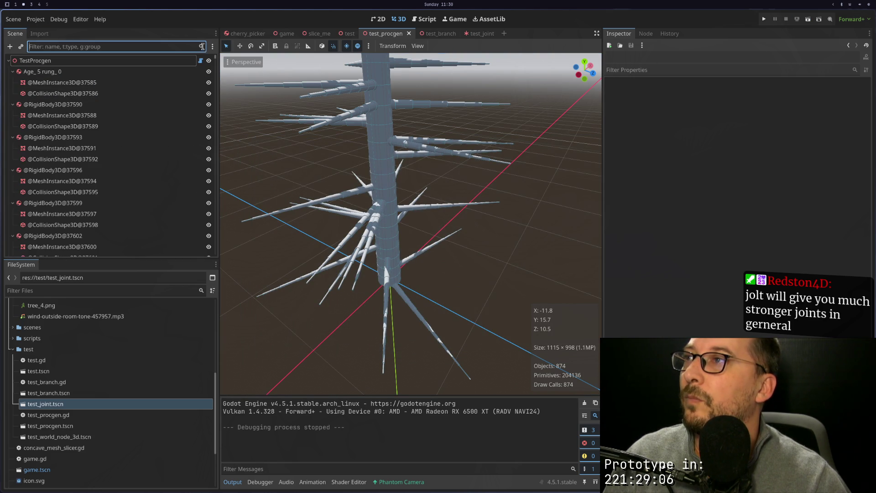
{"action": "left_click", "coordinate": [200, 60]}
{"action": "left_click", "coordinate": [743, 96]}
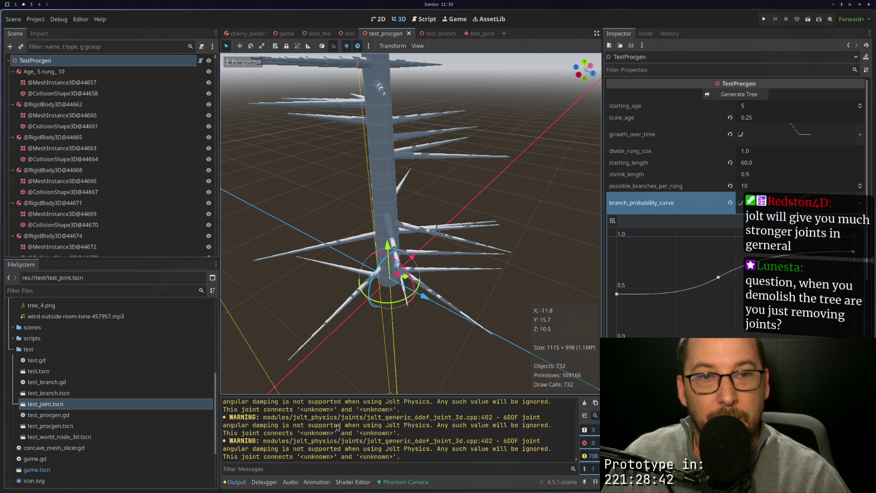
{"action": "left_click", "coordinate": [37, 20]}
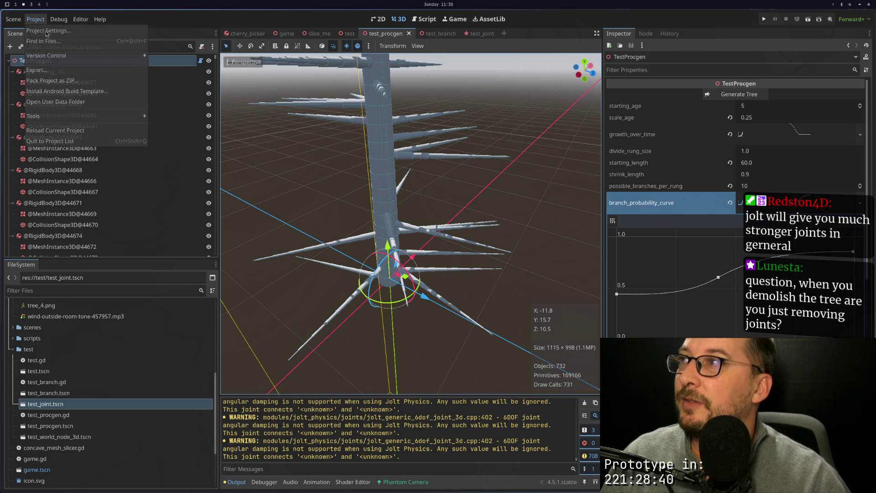
Change Physics > 3D Physics Engine from Jolt Physics to DEFAULT, then Save & Restart.
{"action": "left_click", "coordinate": [68, 33]}
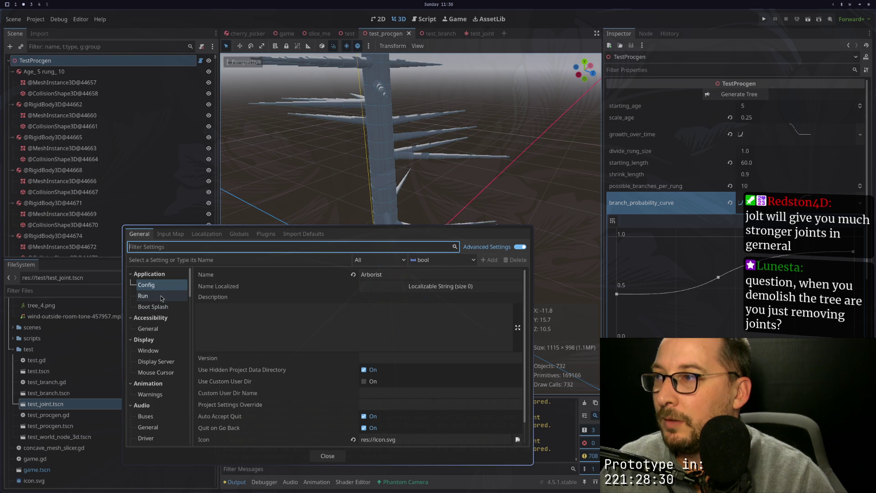
{"action": "type", "text": "physic"}
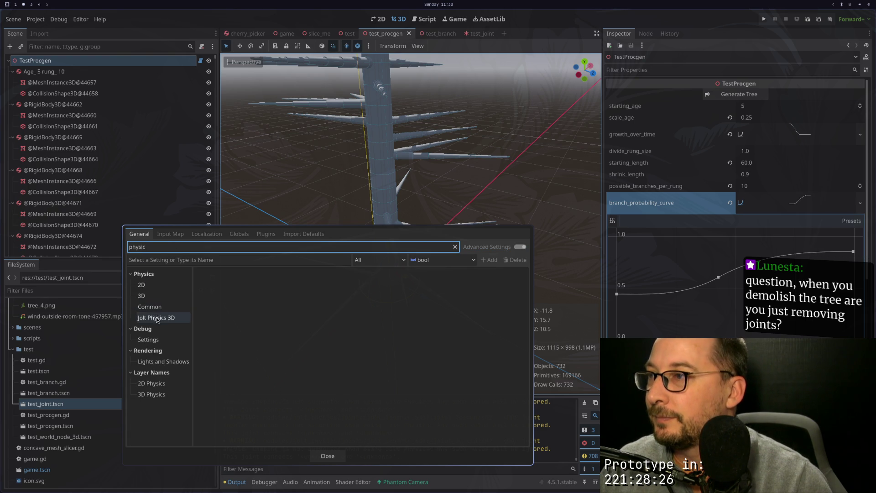
{"action": "left_click", "coordinate": [157, 296]}
{"action": "left_click", "coordinate": [366, 286]}
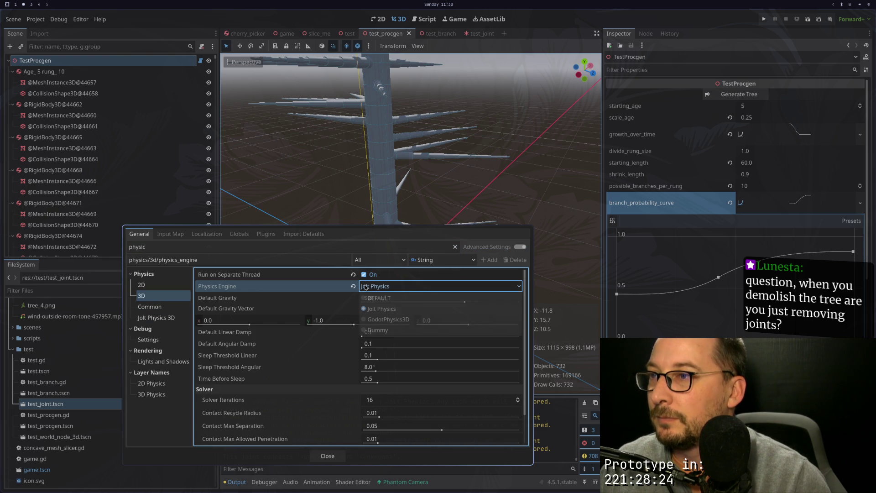
{"action": "left_click", "coordinate": [390, 300]}
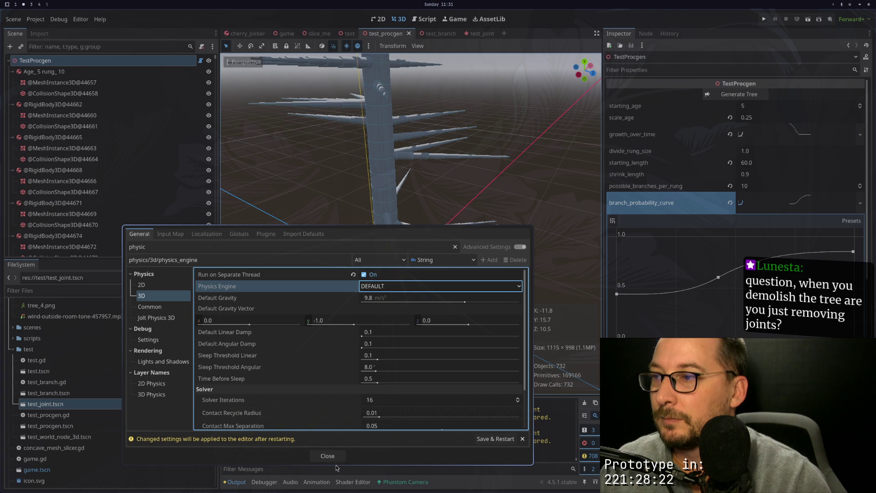
{"action": "left_click", "coordinate": [496, 438]}
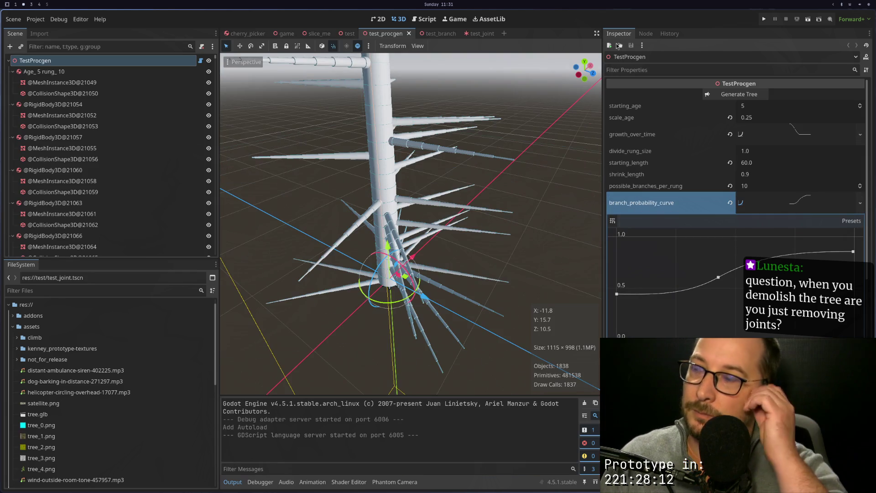
Run test_procgen under the default engine, close the game, and open test_joint.
{"action": "left_click", "coordinate": [808, 18]}
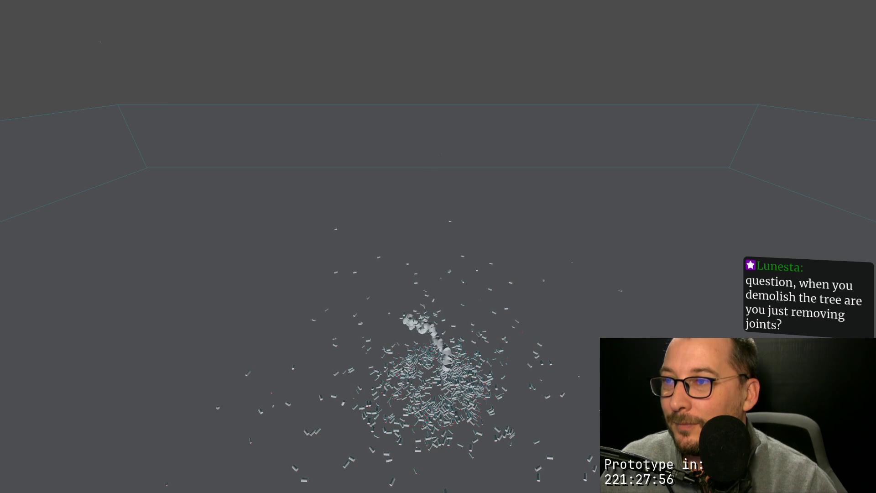
{"action": "key", "text": "Escape"}
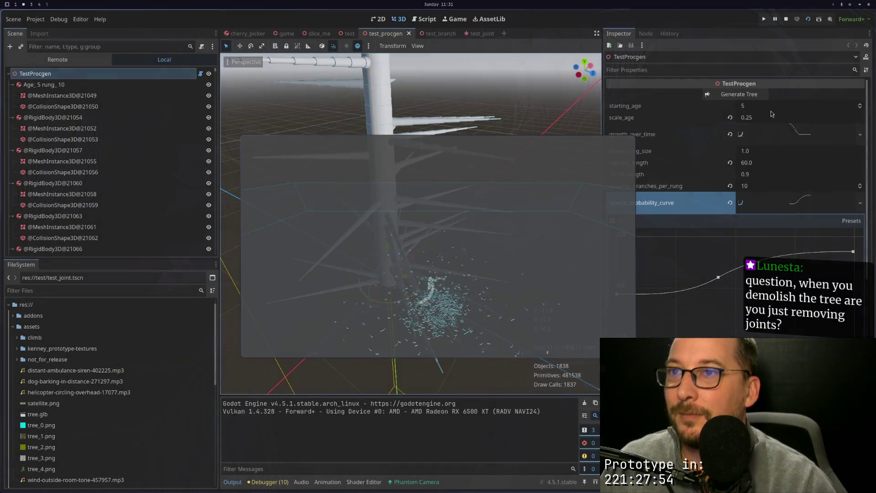
{"action": "left_click", "coordinate": [477, 34]}
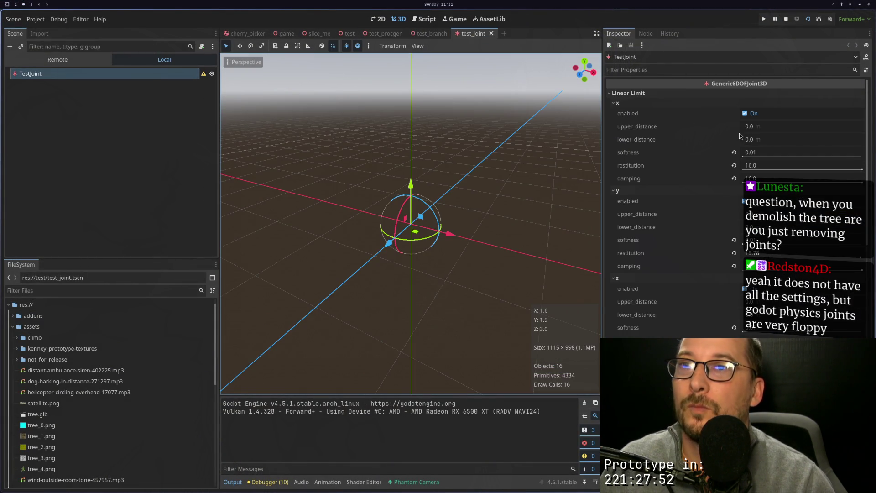
Revert TestJoint's x, y and z linear limit softness, restitution and damping to defaults.
{"action": "left_click", "coordinate": [734, 166]}
{"action": "left_click", "coordinate": [734, 152]}
{"action": "left_click", "coordinate": [734, 178]}
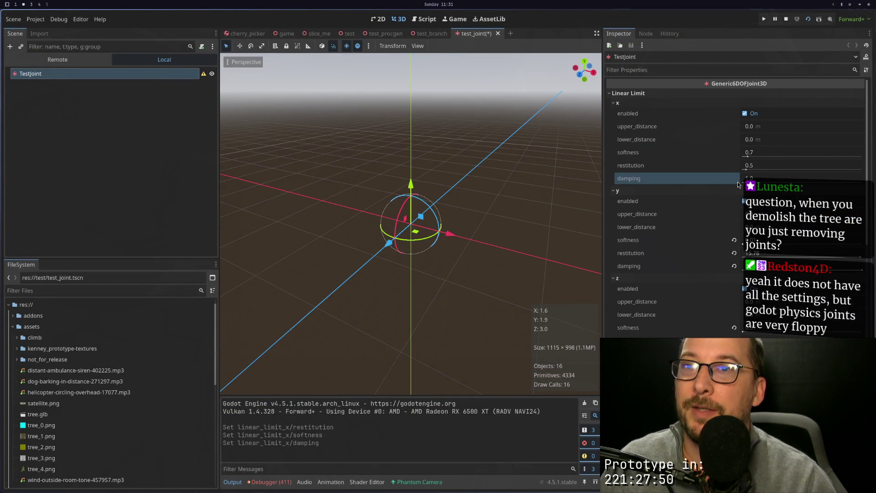
{"action": "left_click", "coordinate": [734, 240]}
{"action": "left_click", "coordinate": [734, 253]}
{"action": "left_click", "coordinate": [734, 266]}
{"action": "scroll", "coordinate": [737, 269], "scroll_direction": "down", "scroll_amount": 5}
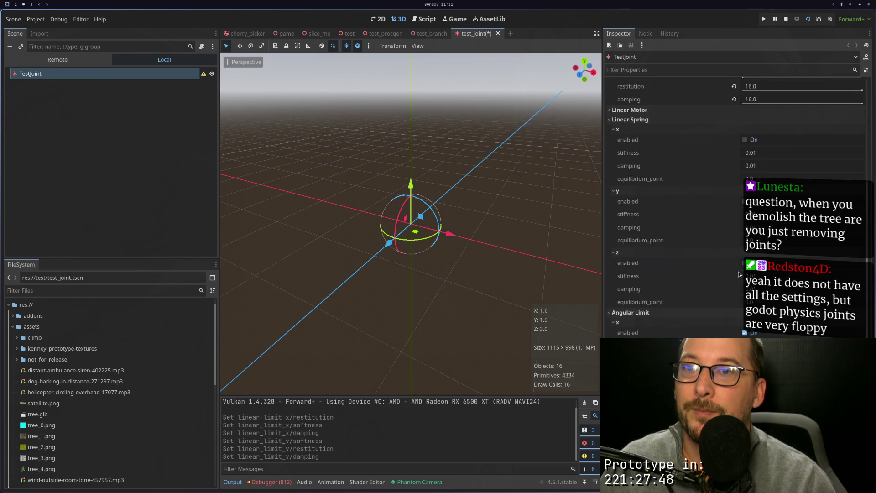
{"action": "left_click", "coordinate": [734, 150]}
{"action": "left_click", "coordinate": [734, 137]}
{"action": "left_click", "coordinate": [734, 124]}
{"action": "scroll", "coordinate": [734, 132], "scroll_direction": "down", "scroll_amount": 8}
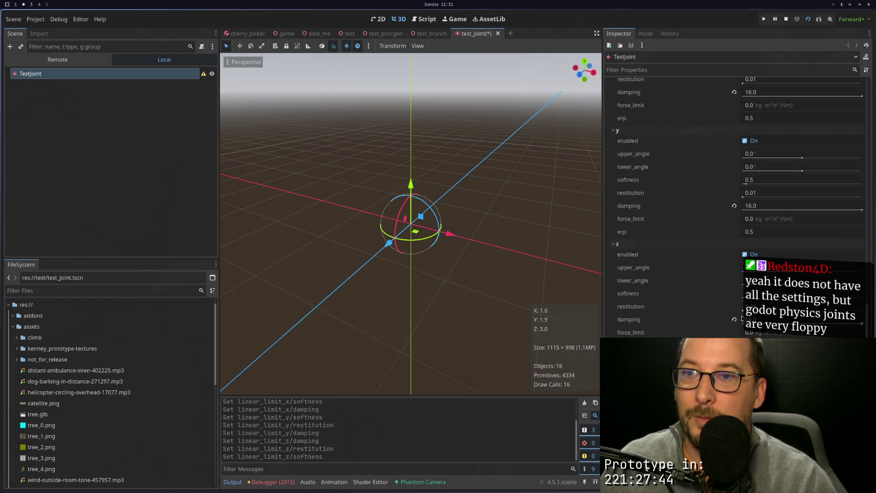
Revert x and y angular damping from 16.0 to 1.0 and run the scene.
{"action": "left_click", "coordinate": [734, 206]}
{"action": "left_click", "coordinate": [734, 92]}
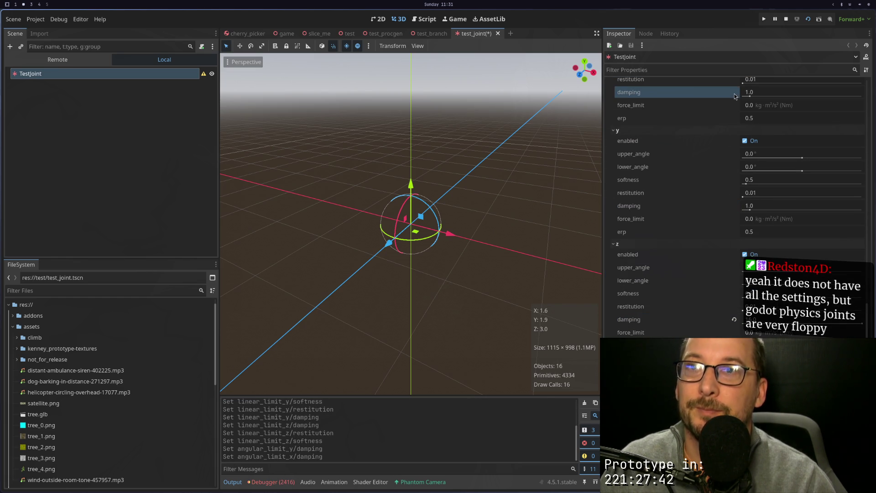
{"action": "left_click", "coordinate": [807, 19]}
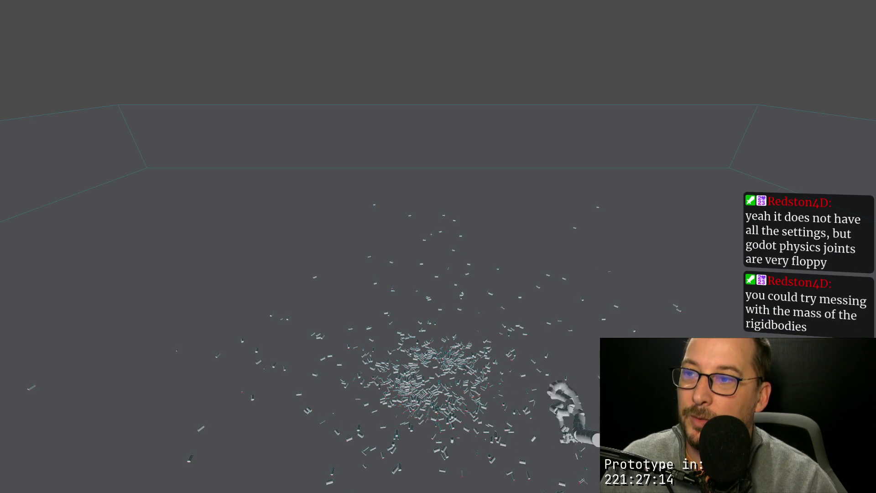
Float the finished joint test window and return to the editor.
{"action": "key", "text": "super+f"}
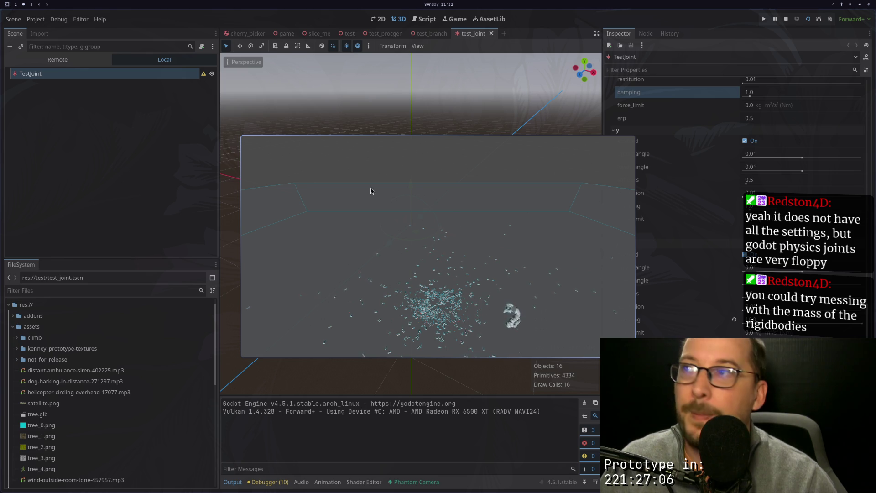
{"action": "left_click", "coordinate": [41, 20]}
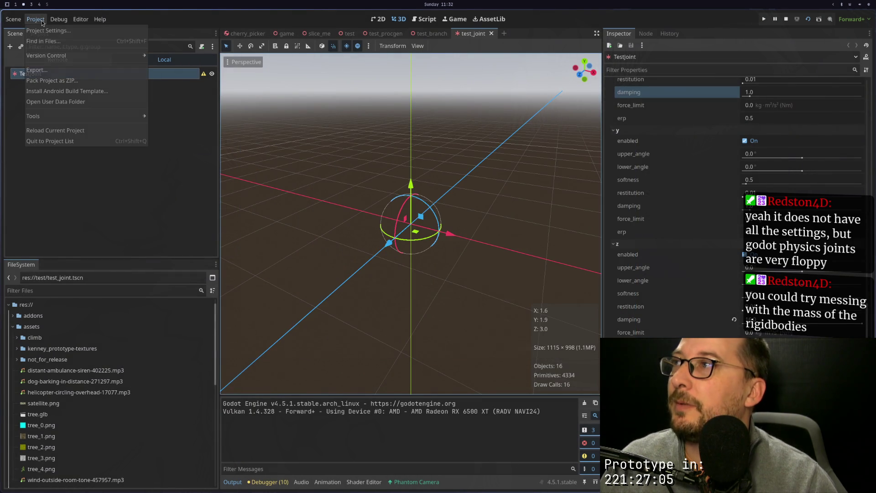
Open Project Settings and filter the settings list by 'phys'.
{"action": "left_click", "coordinate": [72, 33]}
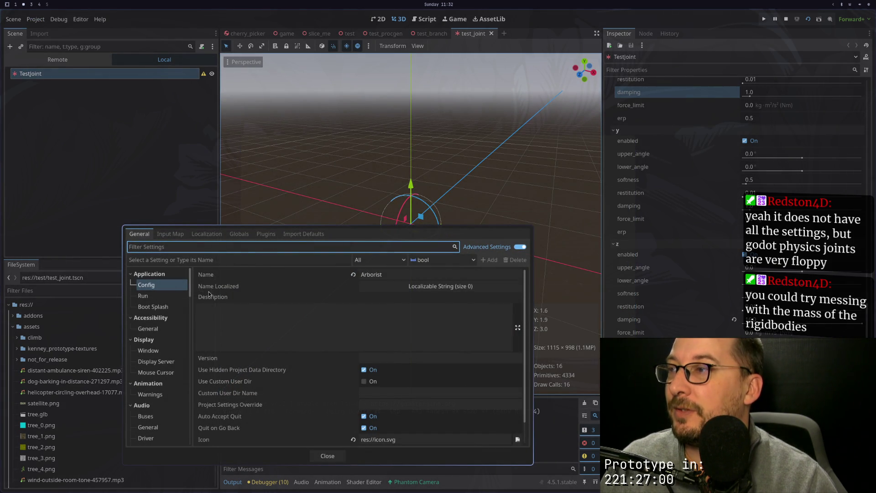
{"action": "key", "text": "Escape"}
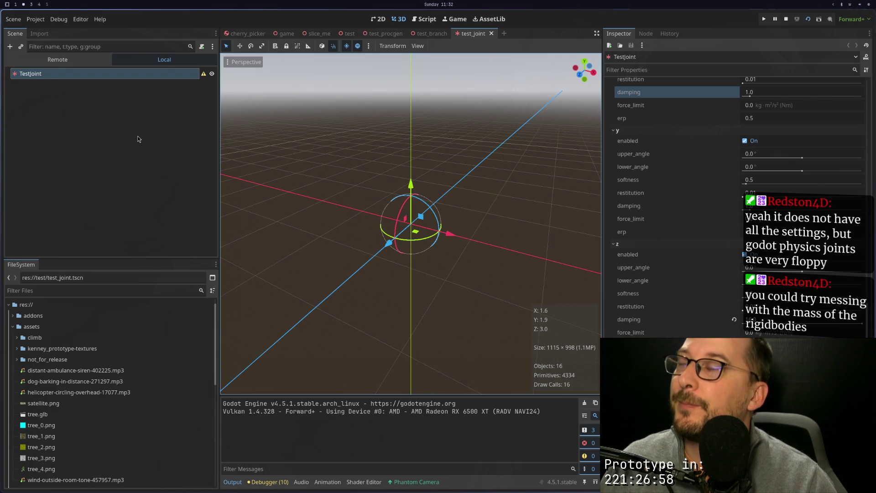
{"action": "left_click", "coordinate": [43, 20]}
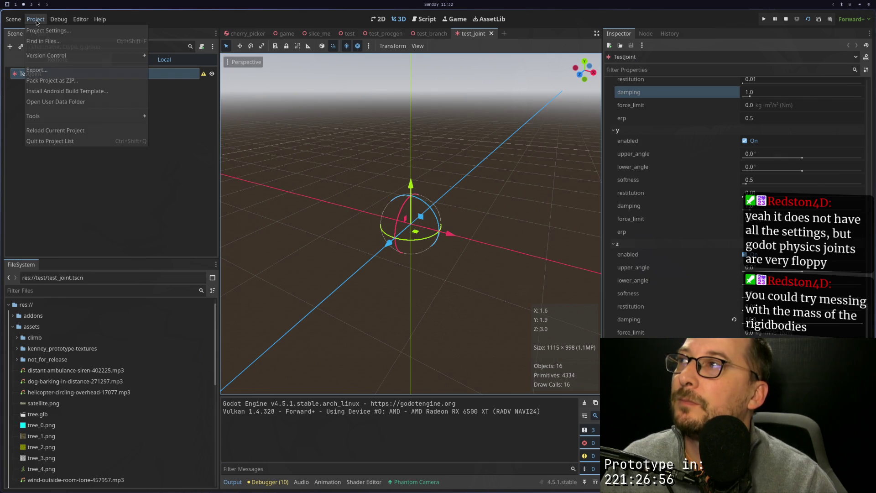
{"action": "left_click", "coordinate": [59, 28]}
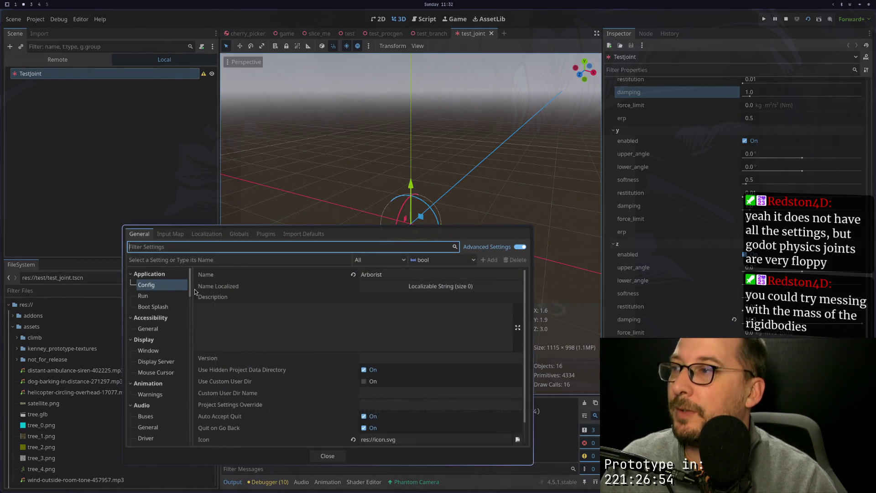
{"action": "type", "text": "mass"}
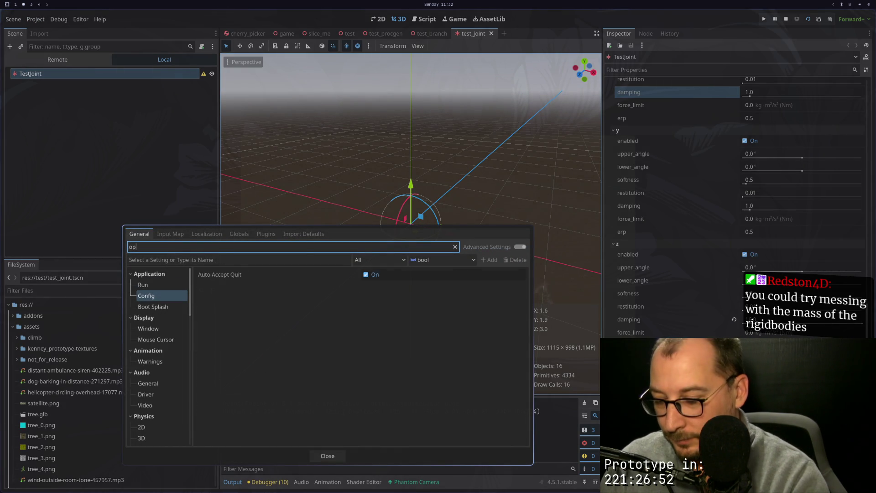
{"action": "key", "text": "BackSpace"}
{"action": "key", "text": "BackSpace"}
{"action": "key", "text": "BackSpace"}
{"action": "type", "text": "p"}
{"action": "type", "text": "ny"}
{"action": "key", "text": "BackSpace"}
{"action": "key", "text": "BackSpace"}
{"action": "type", "text": "hys"}
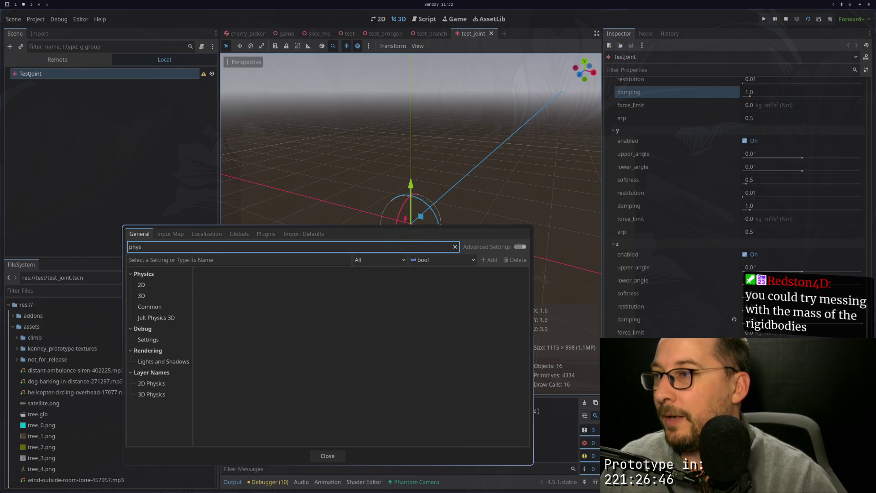
Set the Physics > 3D Physics Engine to Jolt Physics, then Save & Restart.
{"action": "left_click", "coordinate": [168, 319]}
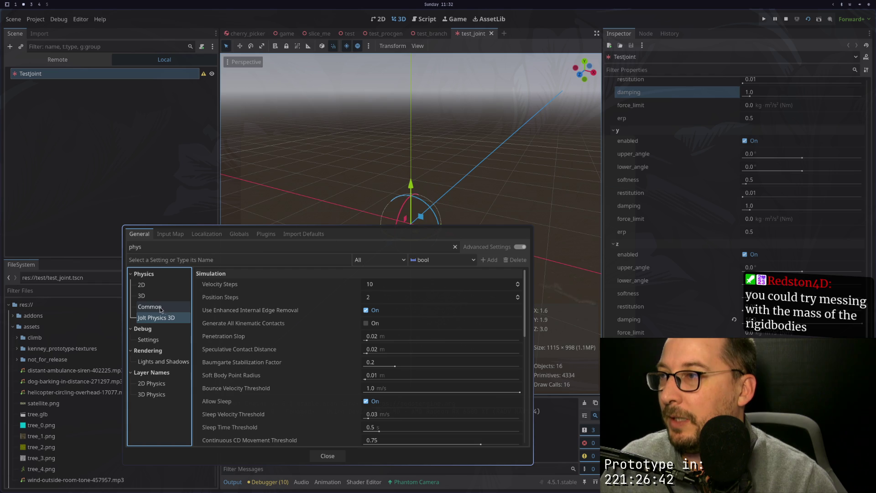
{"action": "scroll", "coordinate": [262, 315], "scroll_direction": "down", "scroll_amount": 3}
{"action": "scroll", "coordinate": [262, 315], "scroll_direction": "up", "scroll_amount": 1}
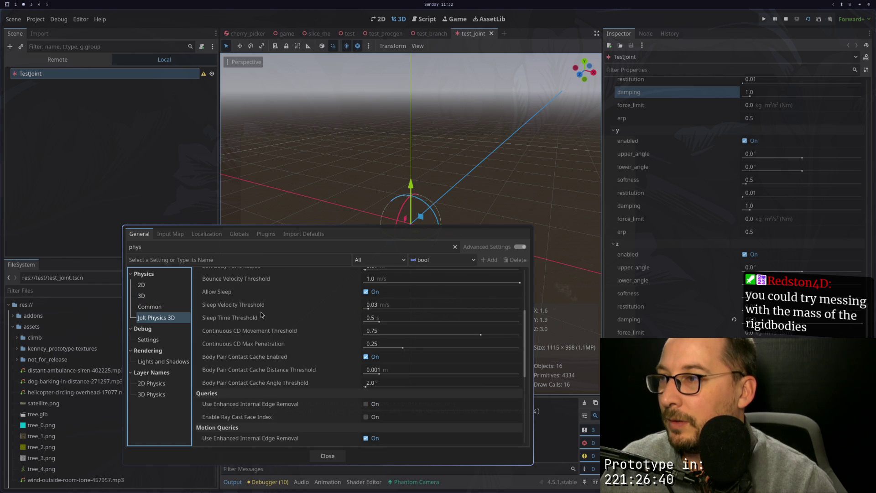
{"action": "scroll", "coordinate": [261, 315], "scroll_direction": "up", "scroll_amount": 2}
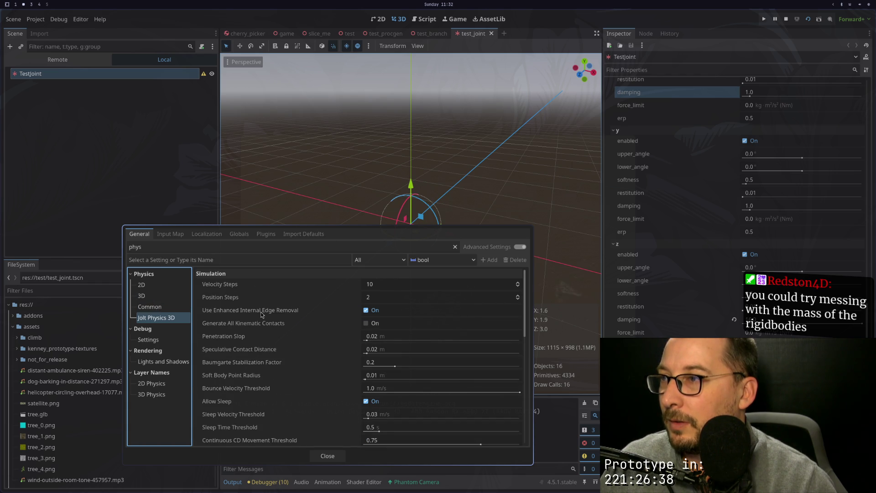
{"action": "left_click", "coordinate": [146, 297]}
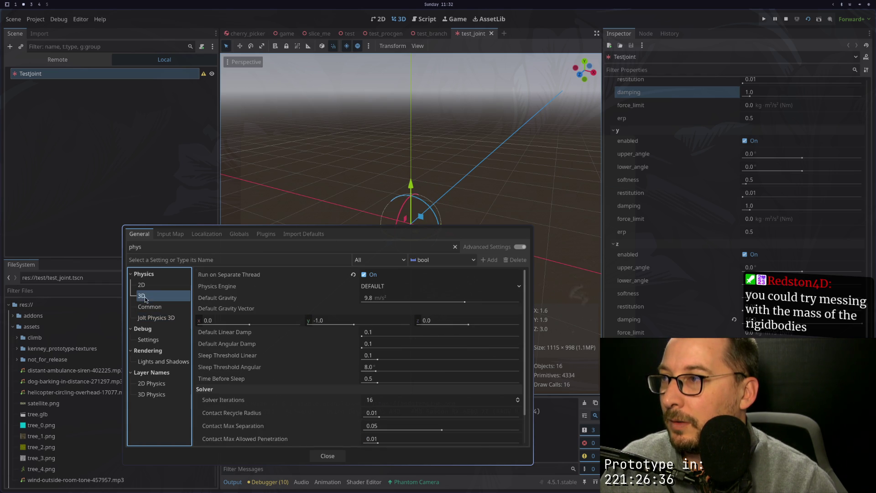
{"action": "left_click", "coordinate": [367, 286]}
{"action": "left_click", "coordinate": [377, 310]}
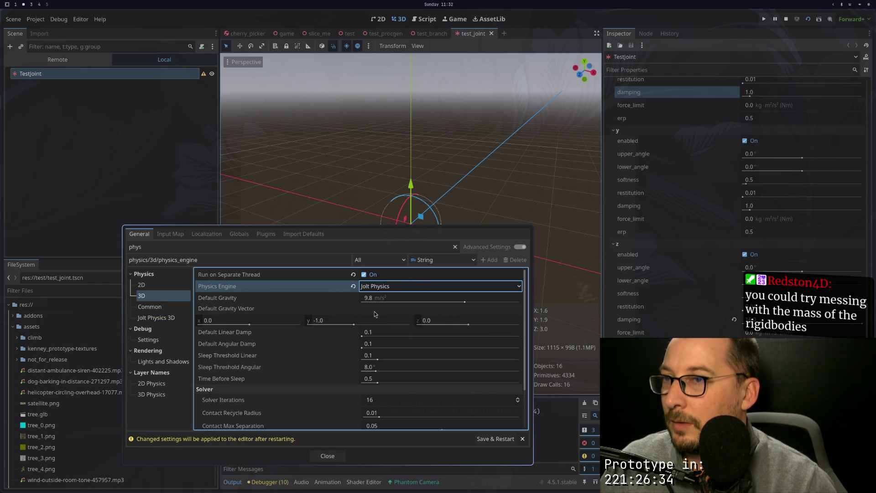
{"action": "left_click", "coordinate": [329, 455]}
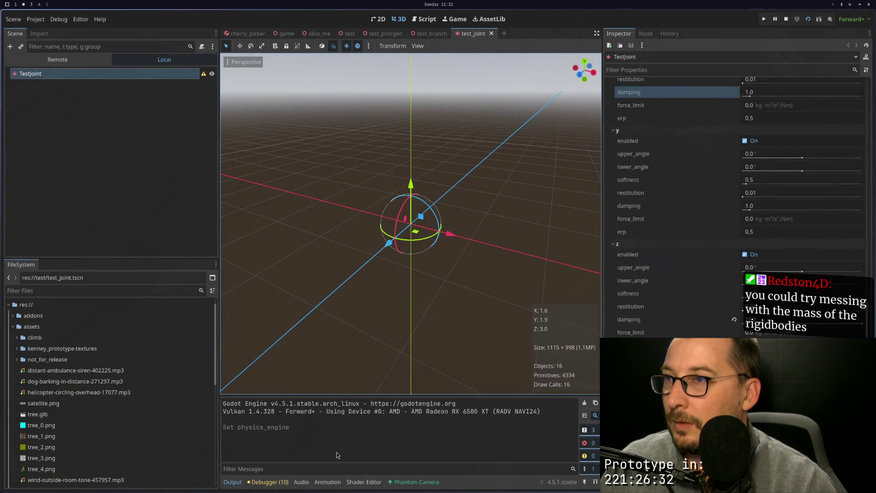
{"action": "left_click", "coordinate": [36, 19]}
{"action": "left_click", "coordinate": [50, 29]}
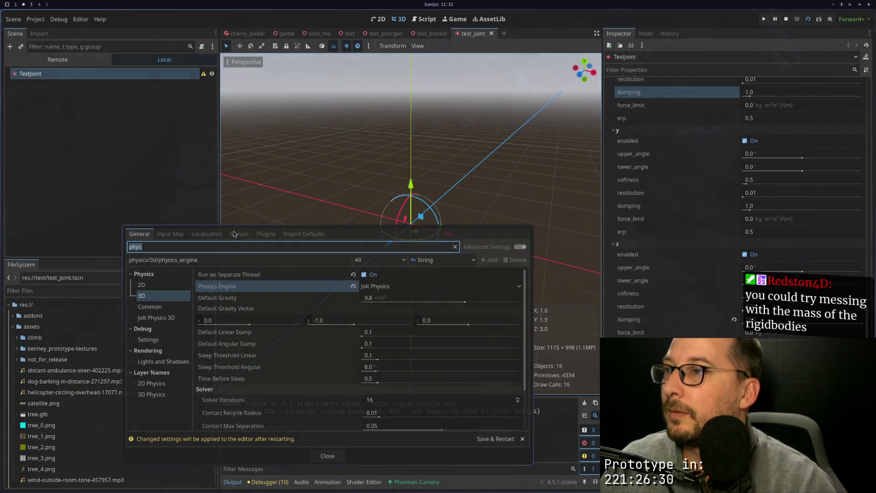
{"action": "left_click", "coordinate": [495, 438]}
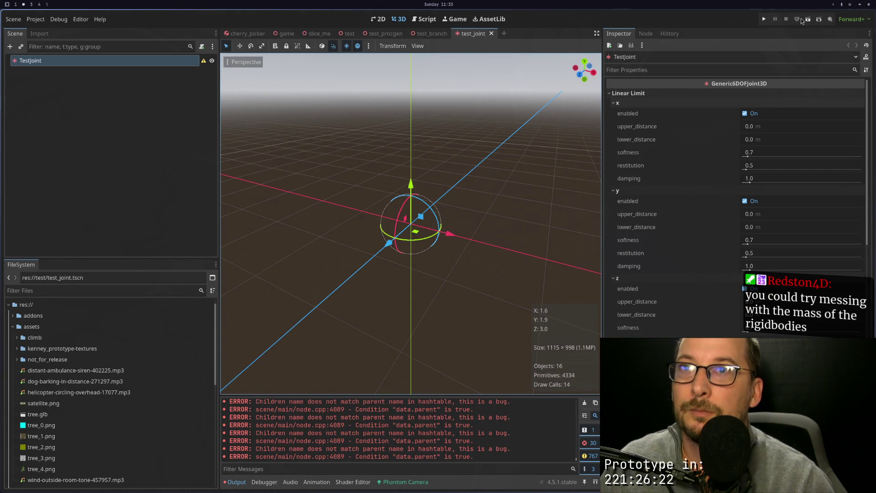
Switch to test_procgen and run it under Jolt Physics.
{"action": "left_click", "coordinate": [376, 36]}
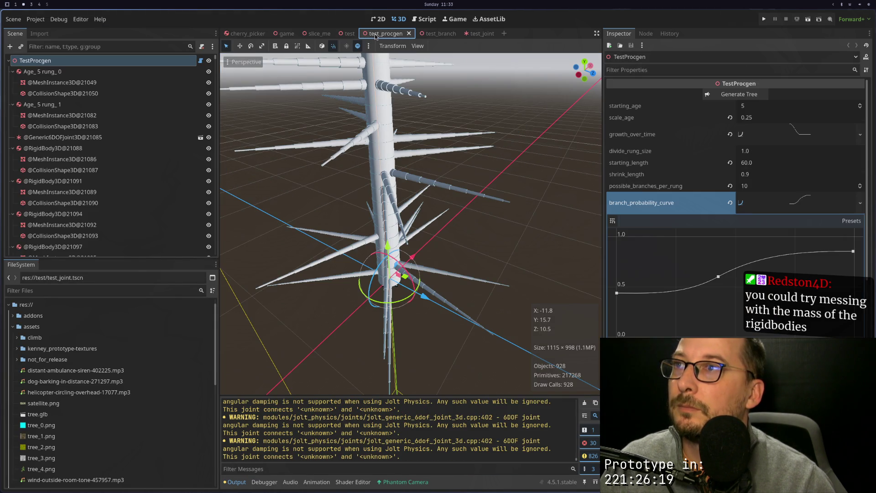
{"action": "left_click", "coordinate": [807, 20]}
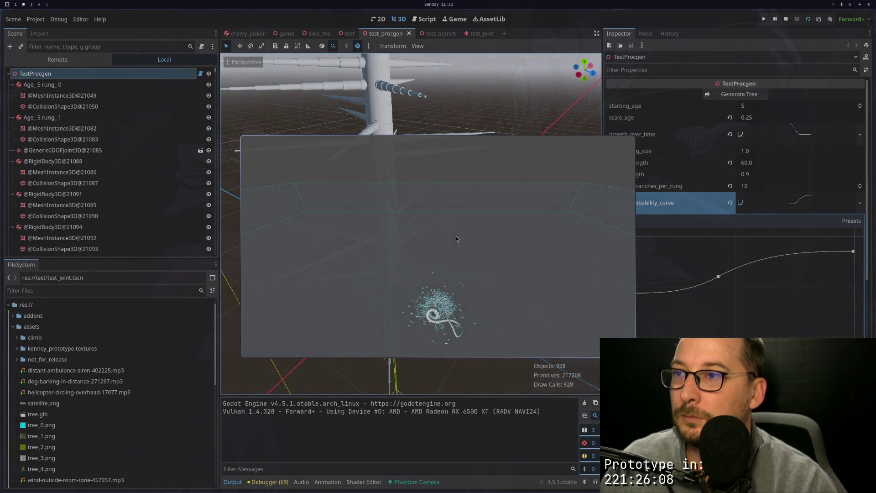
{"action": "key", "text": "super+f"}
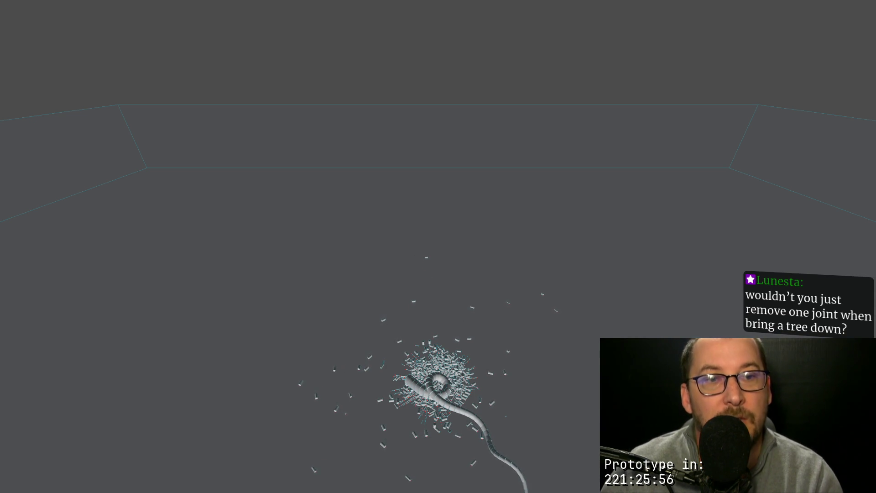
{"action": "key", "text": "F11"}
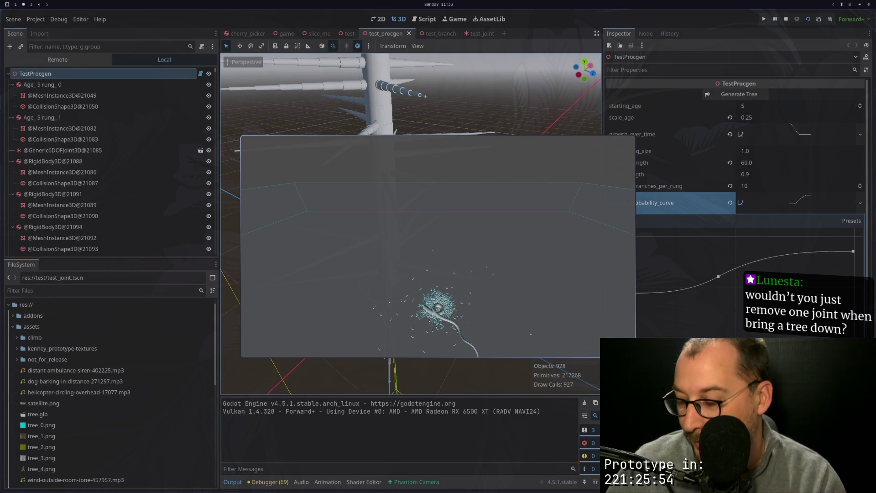
{"action": "key", "text": "F11"}
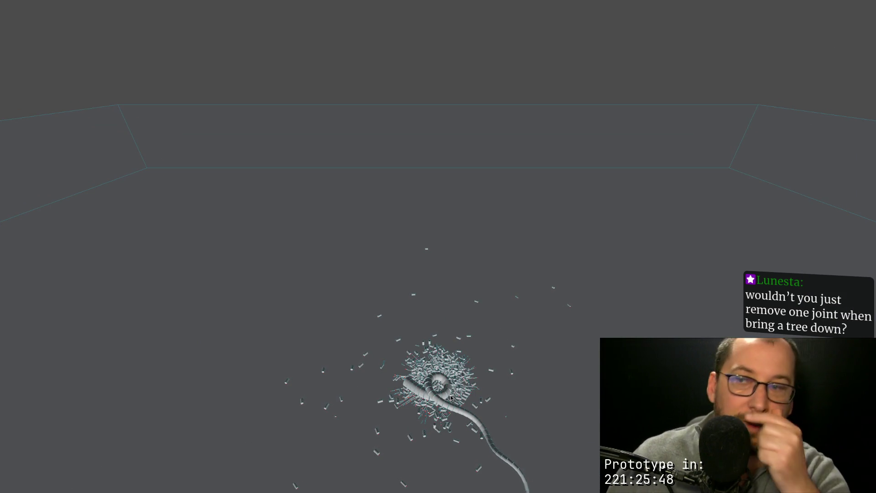
{"action": "key", "text": "F11"}
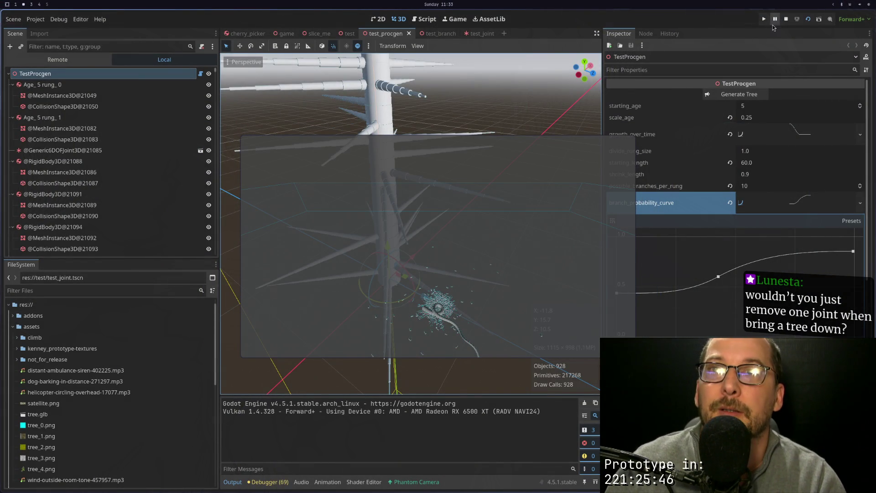
{"action": "left_click", "coordinate": [785, 22]}
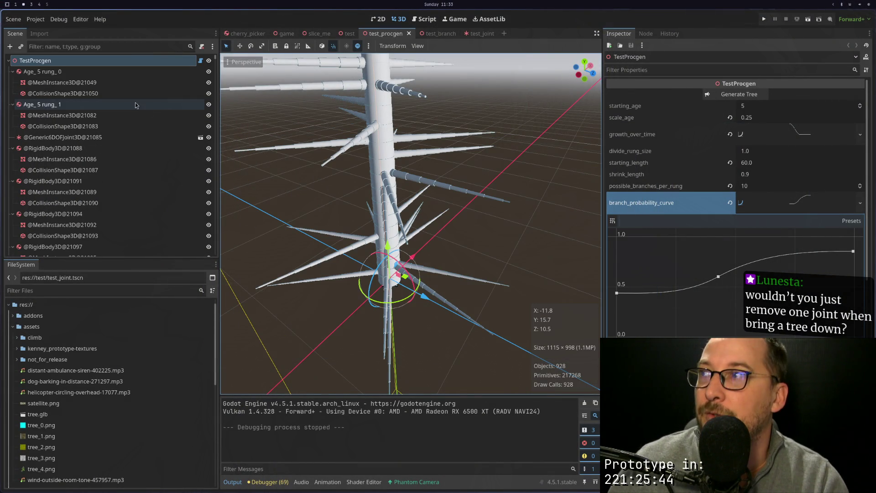
Lower TestJoint's y, z and x angular limit softness (x to 0.01) and run the scene.
{"action": "left_click", "coordinate": [473, 33]}
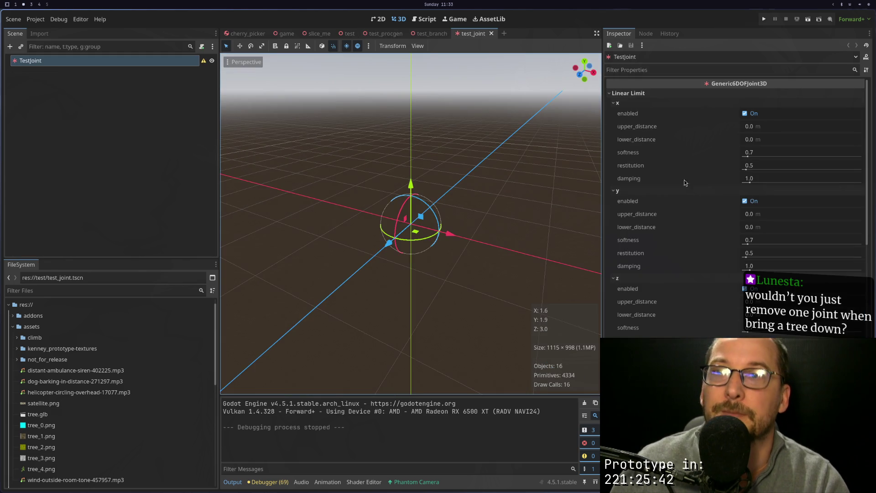
{"action": "scroll", "coordinate": [677, 226], "scroll_direction": "down", "scroll_amount": 7}
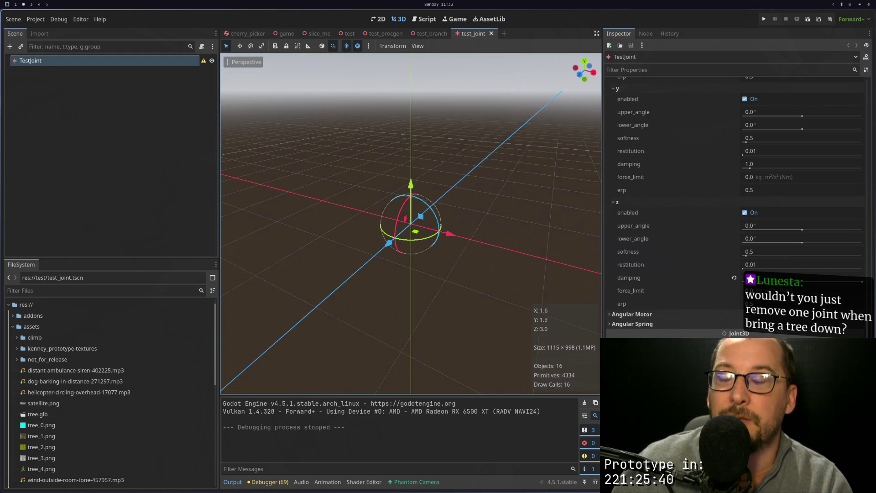
{"action": "left_click", "coordinate": [649, 323]}
{"action": "scroll", "coordinate": [667, 322], "scroll_direction": "down", "scroll_amount": 4}
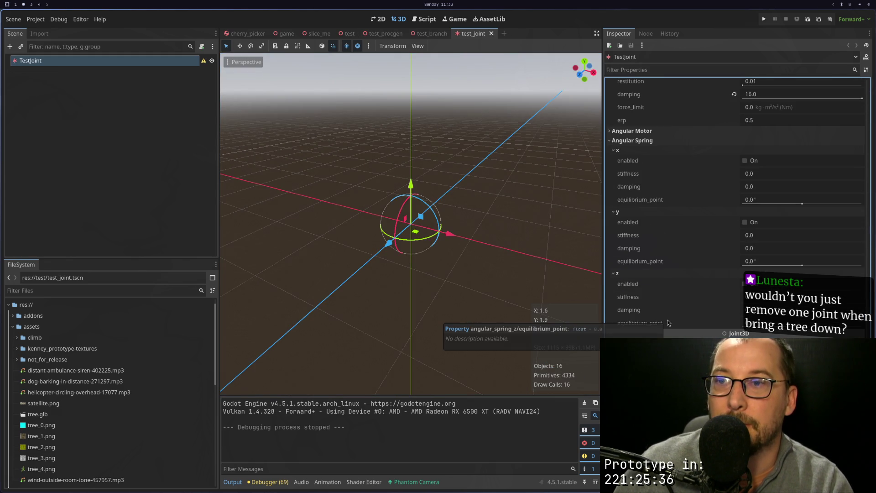
{"action": "scroll", "coordinate": [683, 294], "scroll_direction": "up", "scroll_amount": 5}
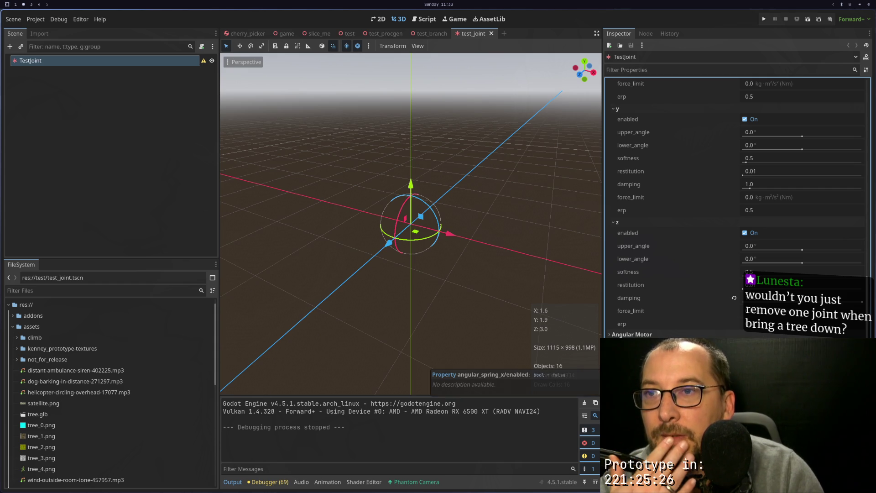
{"action": "scroll", "coordinate": [697, 250], "scroll_direction": "up", "scroll_amount": 2}
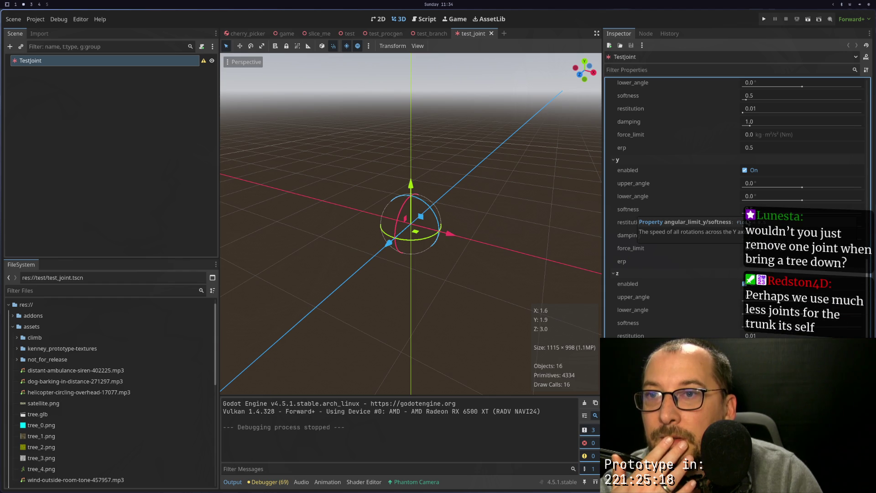
{"action": "left_click_drag", "start_coordinate": [743, 212], "coordinate": [732, 218]}
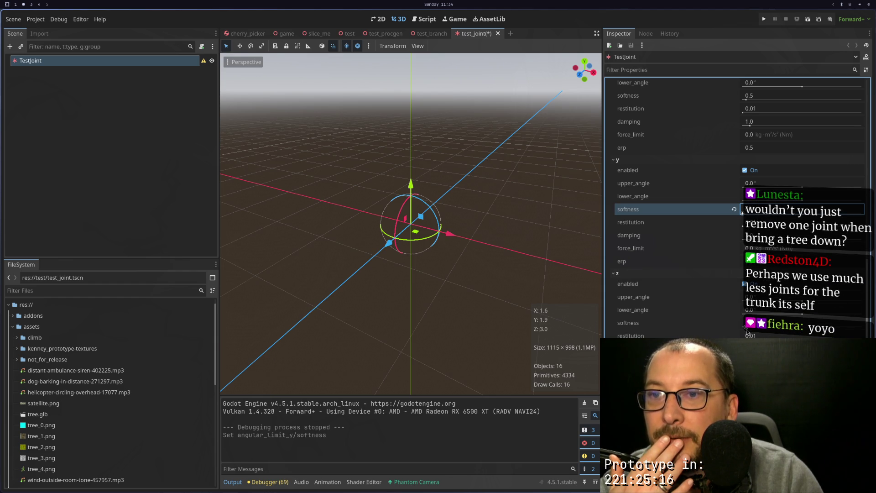
{"action": "left_click_drag", "start_coordinate": [747, 329], "coordinate": [742, 329]}
{"action": "scroll", "coordinate": [685, 255], "scroll_direction": "up", "scroll_amount": 3}
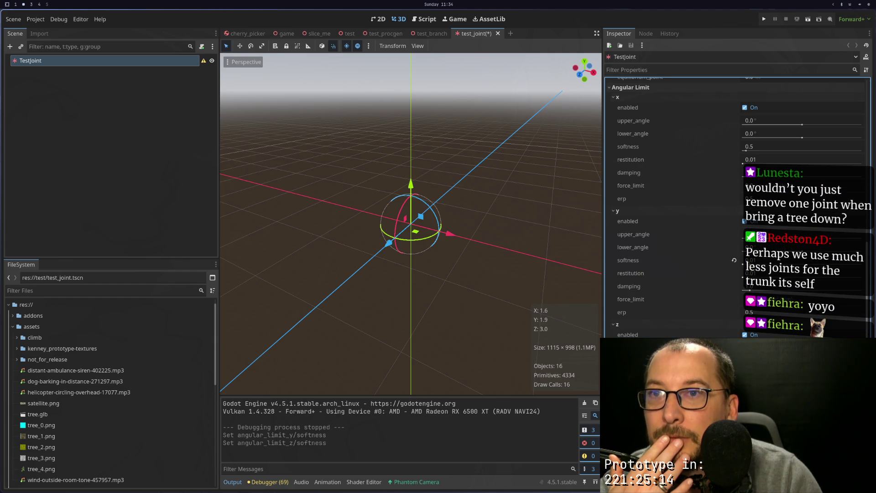
{"action": "left_click_drag", "start_coordinate": [746, 150], "coordinate": [732, 151]}
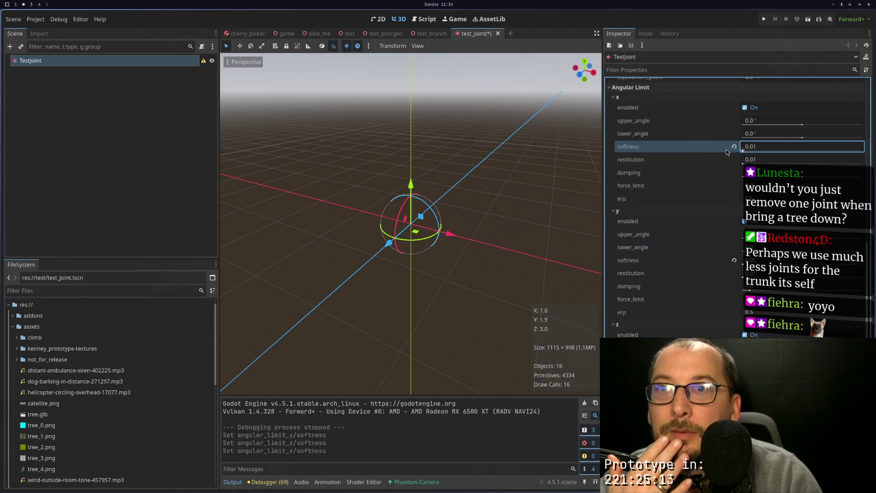
{"action": "left_click", "coordinate": [808, 19]}
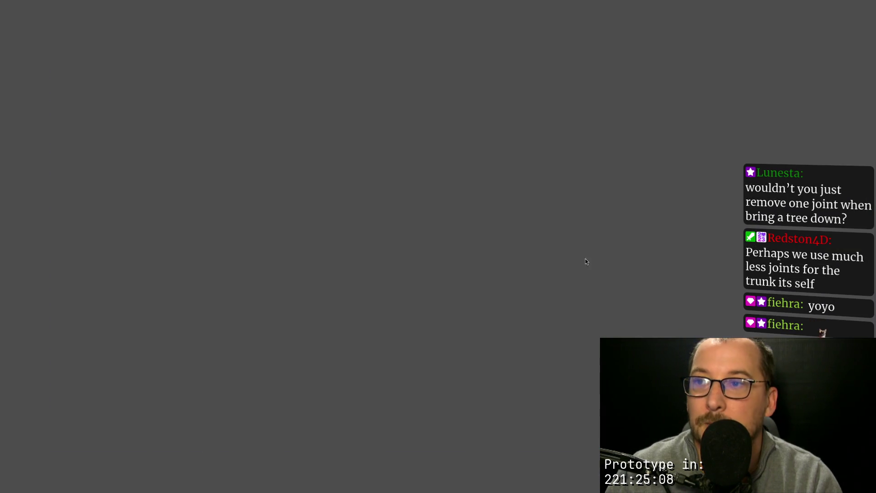
Close the joint test and run test_procgen with the stiffer joints.
{"action": "key", "text": "F8"}
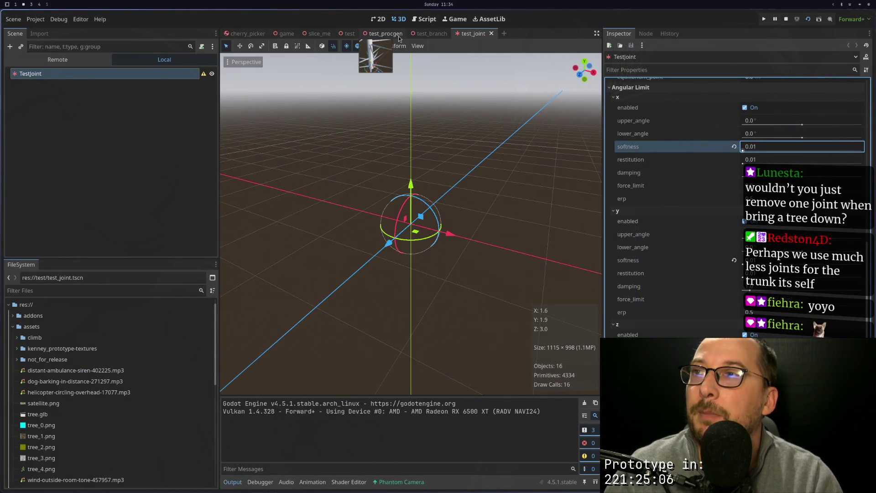
{"action": "left_click", "coordinate": [398, 36]}
{"action": "left_click", "coordinate": [807, 20]}
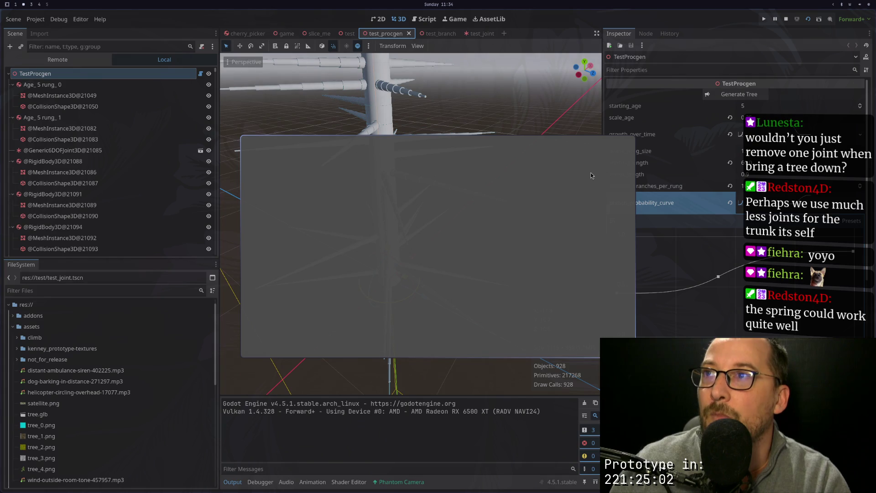
{"action": "left_click", "coordinate": [785, 19]}
Rerun the tree scene and close it once the tree collapses again.
{"action": "left_click", "coordinate": [429, 33]}
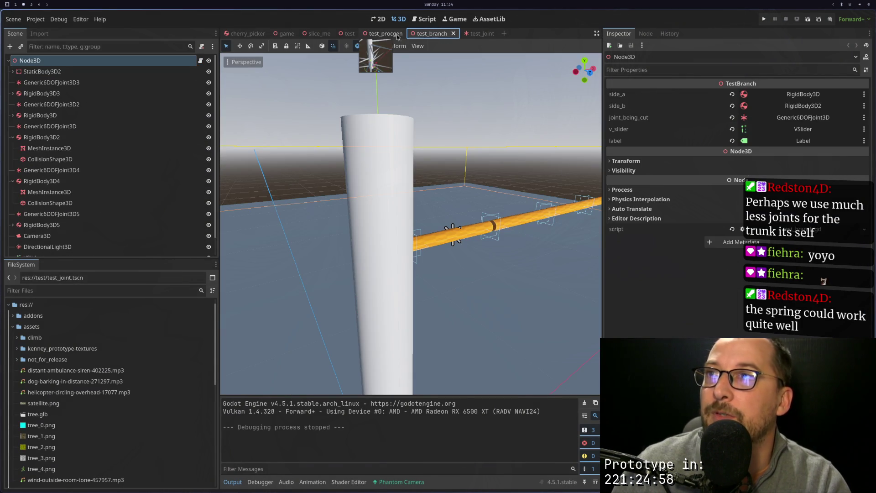
{"action": "left_click", "coordinate": [387, 35]}
{"action": "left_click", "coordinate": [805, 19]}
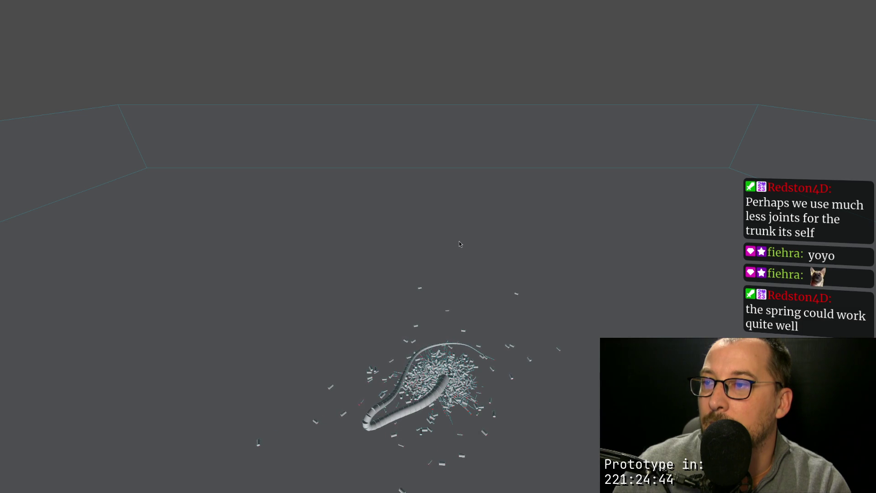
{"action": "key", "text": "F8"}
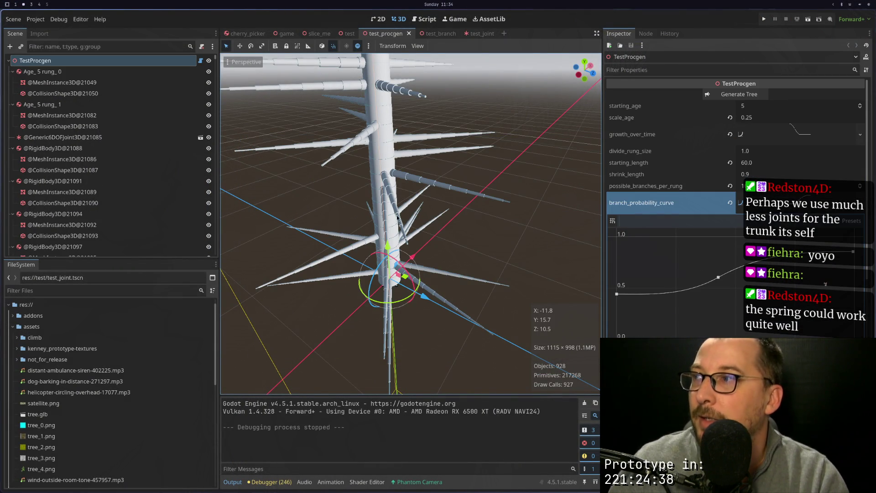
{"action": "key", "text": "super+1"}
Replace the return on line 101 of test_procgen.gd with continue and save.
{"action": "scroll", "coordinate": [329, 284], "scroll_direction": "down", "scroll_amount": 5}
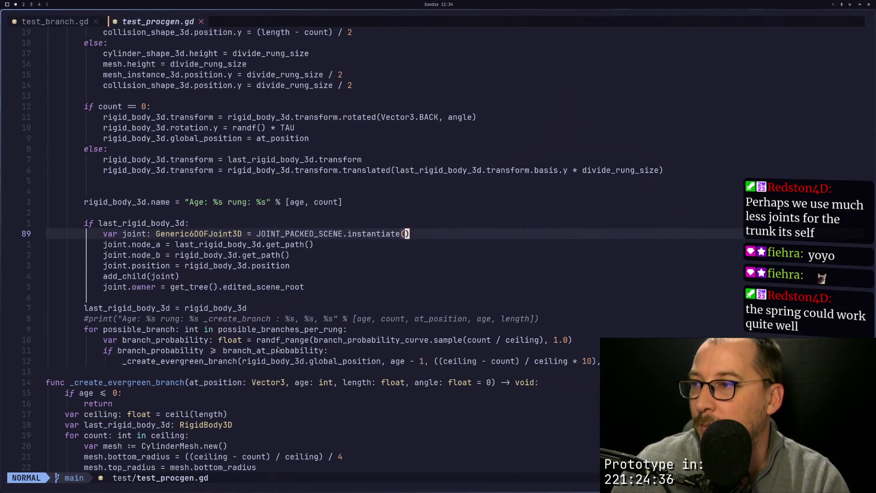
{"action": "left_click", "coordinate": [125, 362]}
{"action": "type", "text": "koreti"}
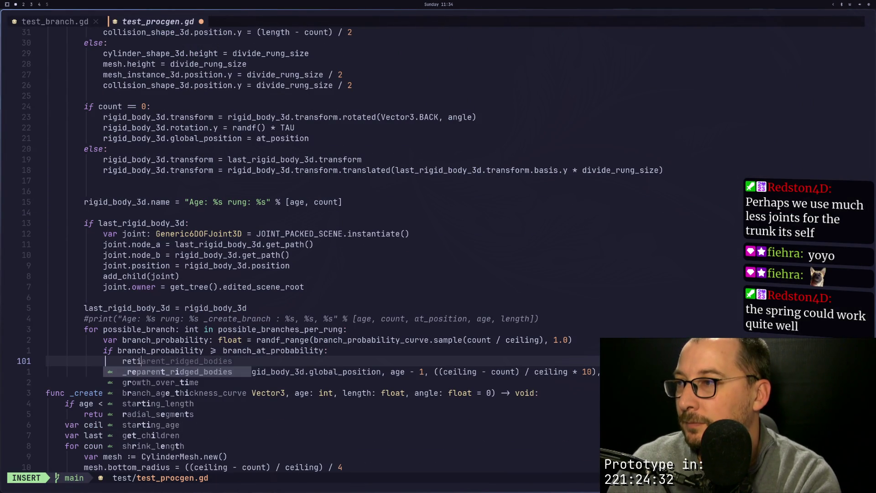
{"action": "key", "text": "BackSpace"}
{"action": "key", "text": "BackSpace"}
{"action": "key", "text": "BackSpace"}
{"action": "key", "text": "BackSpace"}
{"action": "type", "text": "contri"}
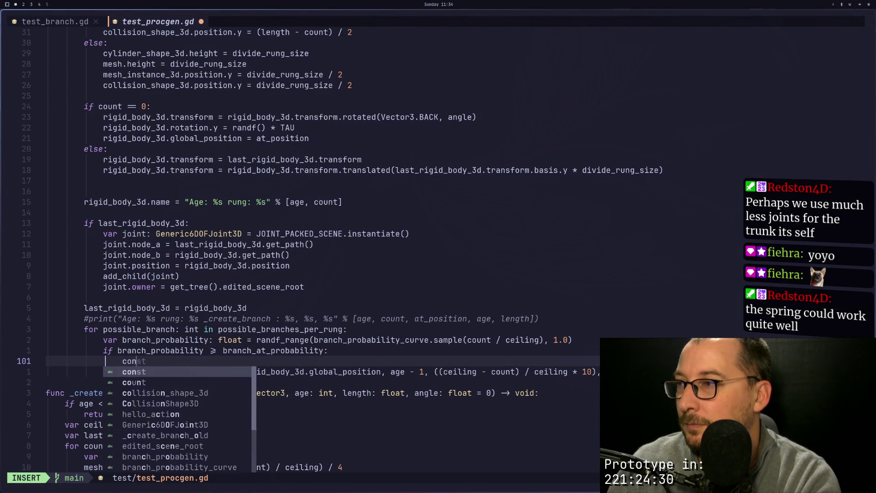
{"action": "key", "text": "Return"}
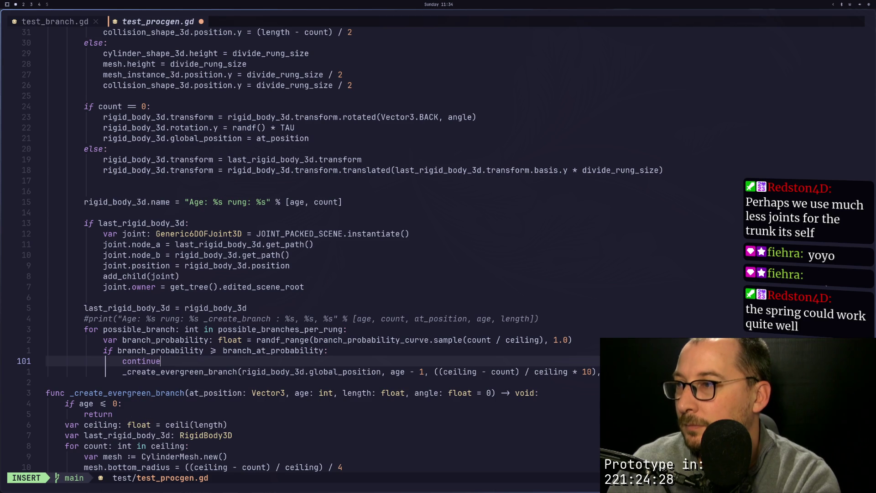
{"action": "key", "text": "ctrl+s"}
{"action": "key", "text": "super+2"}
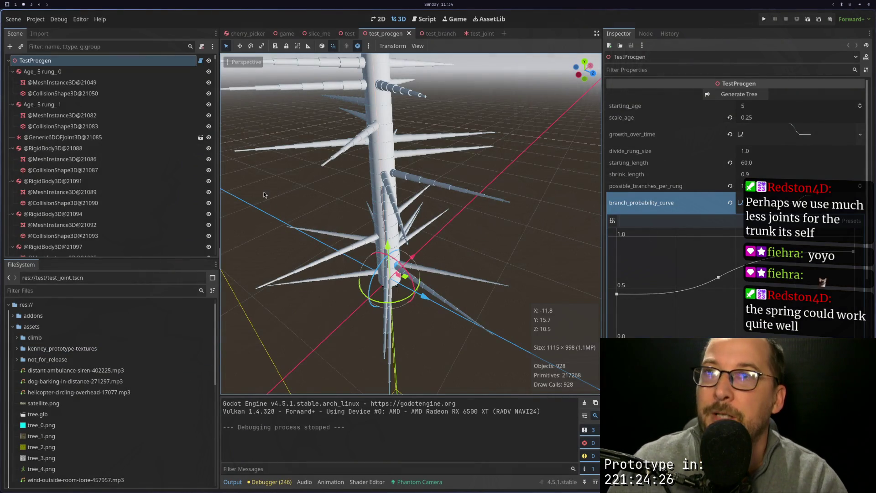
{"action": "left_click", "coordinate": [808, 19]}
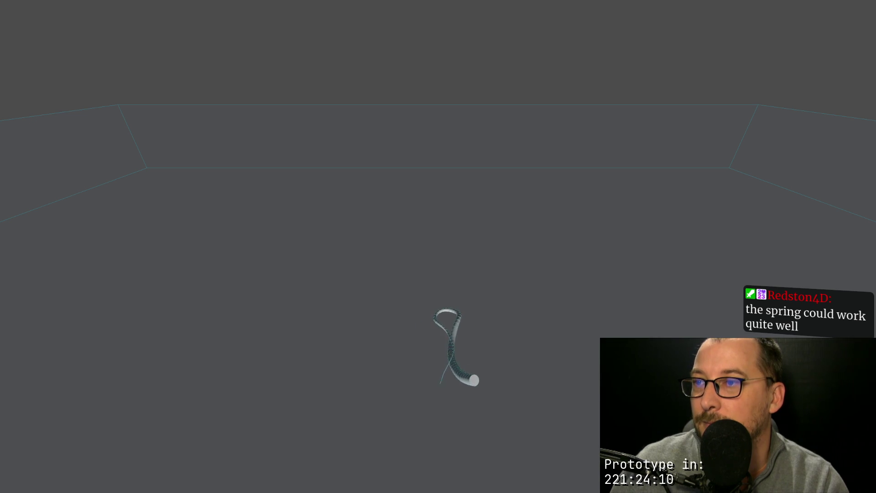
{"action": "key", "text": "F11"}
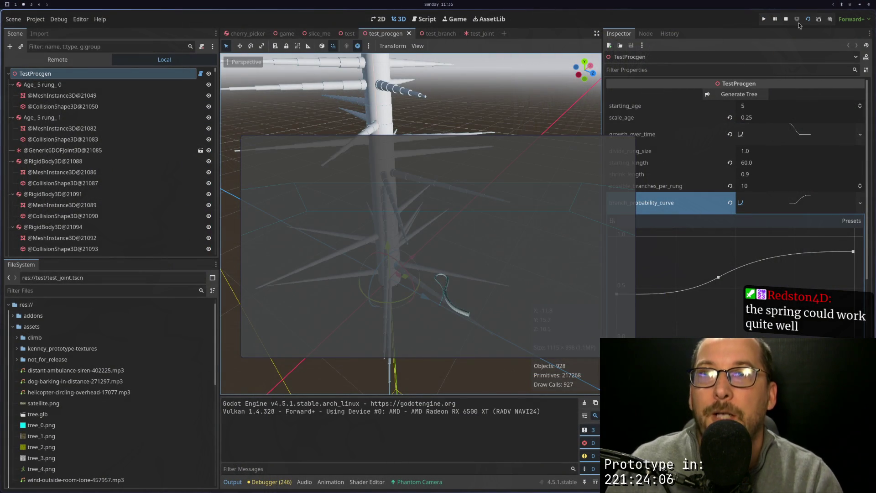
{"action": "left_click", "coordinate": [786, 20]}
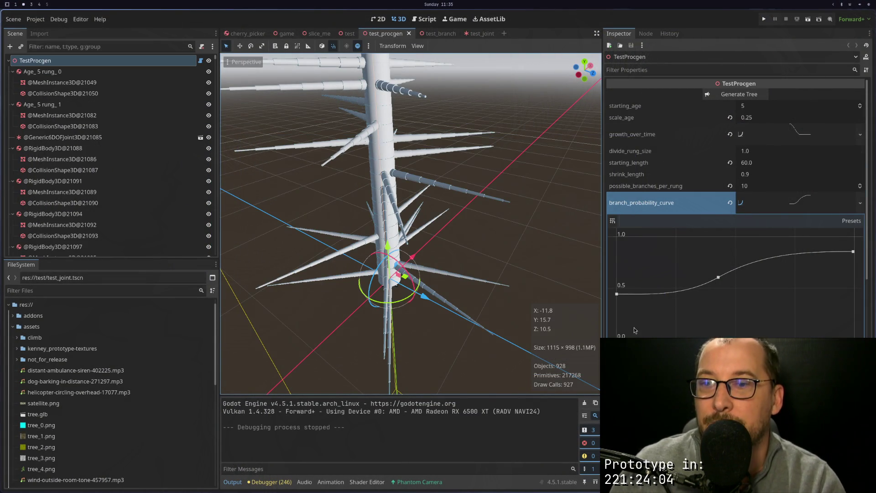
In the test_joint scene, enable the angular springs on the x, y and z axes.
{"action": "scroll", "coordinate": [637, 335], "scroll_direction": "down", "scroll_amount": 5}
{"action": "scroll", "coordinate": [637, 335], "scroll_direction": "down", "scroll_amount": 5}
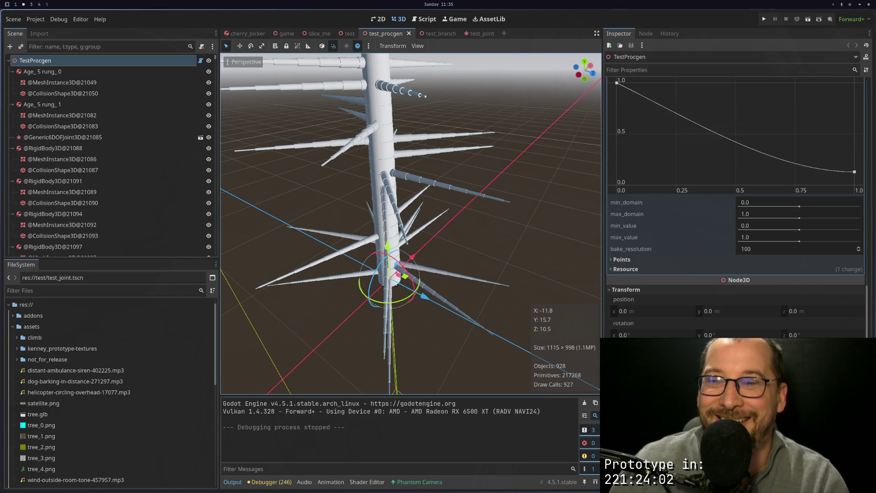
{"action": "scroll", "coordinate": [662, 302], "scroll_direction": "up", "scroll_amount": 3}
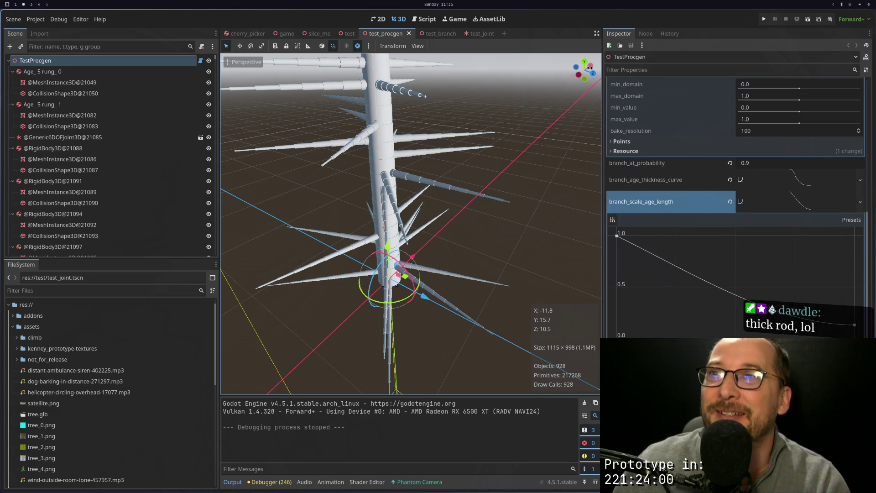
{"action": "left_click", "coordinate": [475, 34]}
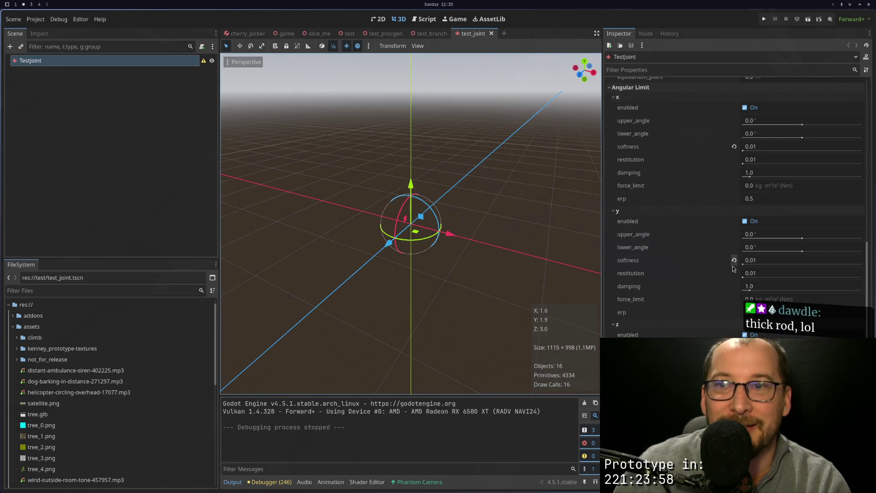
{"action": "scroll", "coordinate": [735, 262], "scroll_direction": "down", "scroll_amount": 3}
{"action": "scroll", "coordinate": [773, 235], "scroll_direction": "down", "scroll_amount": 3}
{"action": "scroll", "coordinate": [735, 206], "scroll_direction": "up", "scroll_amount": 4}
{"action": "scroll", "coordinate": [735, 206], "scroll_direction": "down", "scroll_amount": 3}
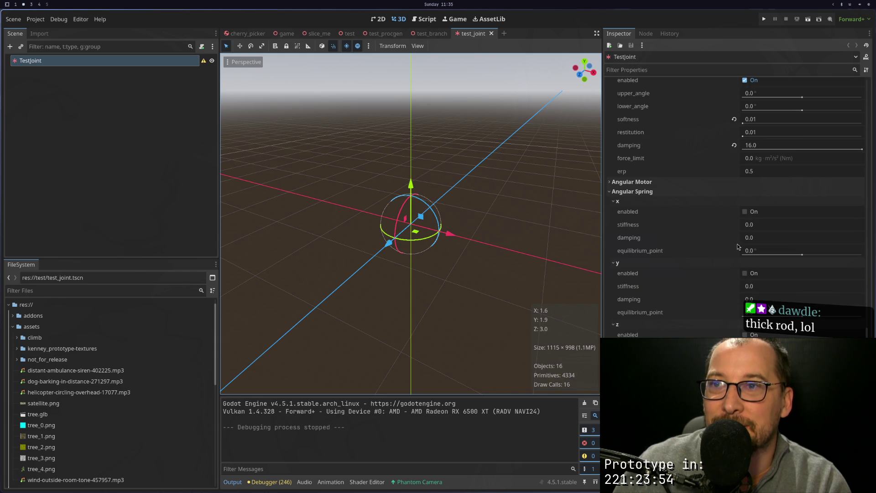
{"action": "left_click", "coordinate": [754, 212]}
{"action": "left_click", "coordinate": [753, 274]}
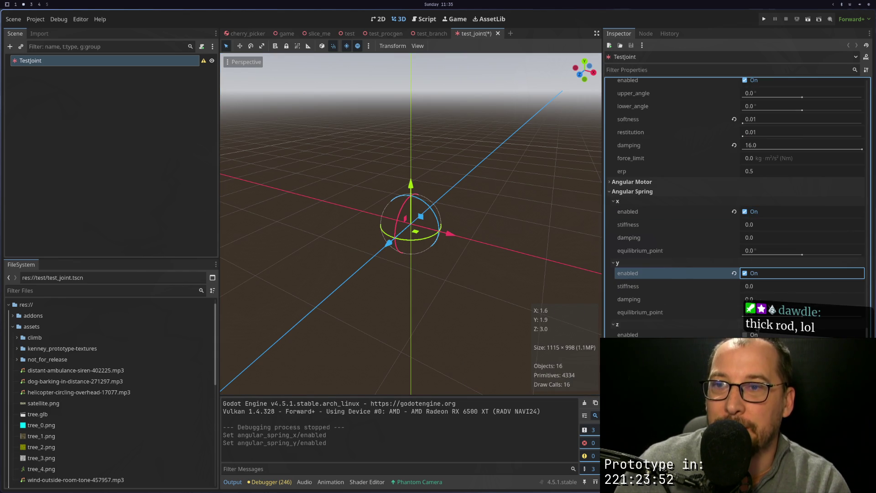
{"action": "left_click", "coordinate": [753, 335]}
Set the angular spring stiffness to 100 and save and run the joint test.
{"action": "left_click_drag", "start_coordinate": [757, 348], "coordinate": [803, 347]}
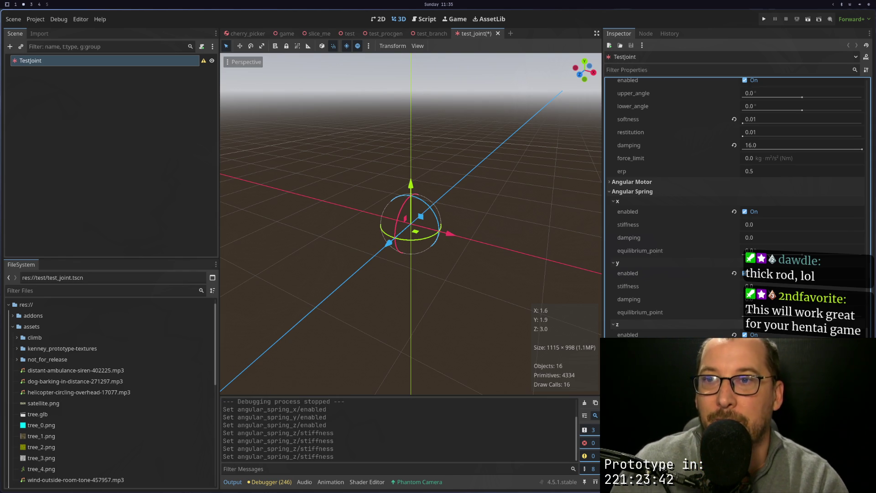
{"action": "left_click", "coordinate": [758, 286]}
{"action": "left_click", "coordinate": [766, 226]}
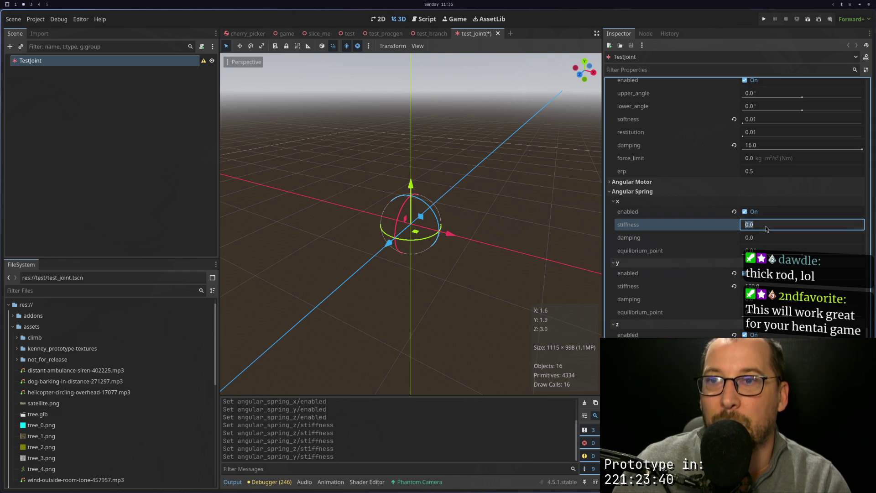
{"action": "type", "text": "100"}
{"action": "key", "text": "Return"}
{"action": "left_click", "coordinate": [807, 19]}
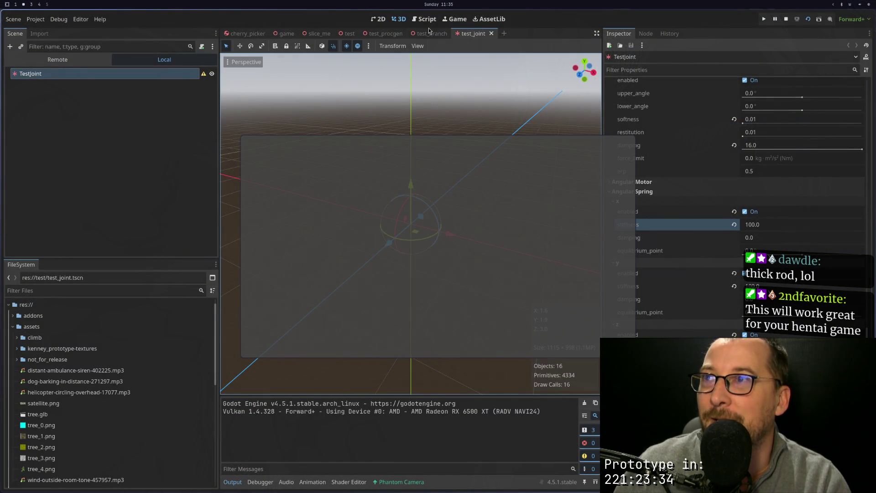
Run the test_procgen tree scene twice with the sprung joints, then leave fullscreen.
{"action": "left_click", "coordinate": [429, 34]}
{"action": "left_click", "coordinate": [383, 33]}
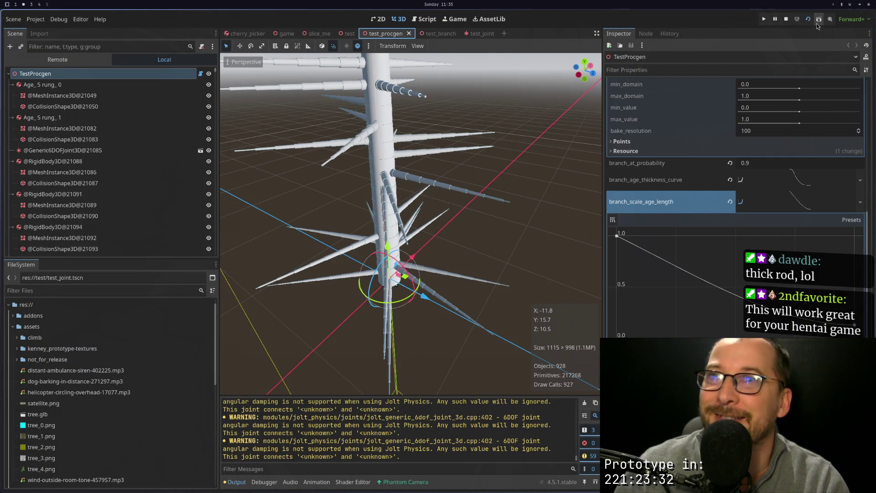
{"action": "key", "text": "F6"}
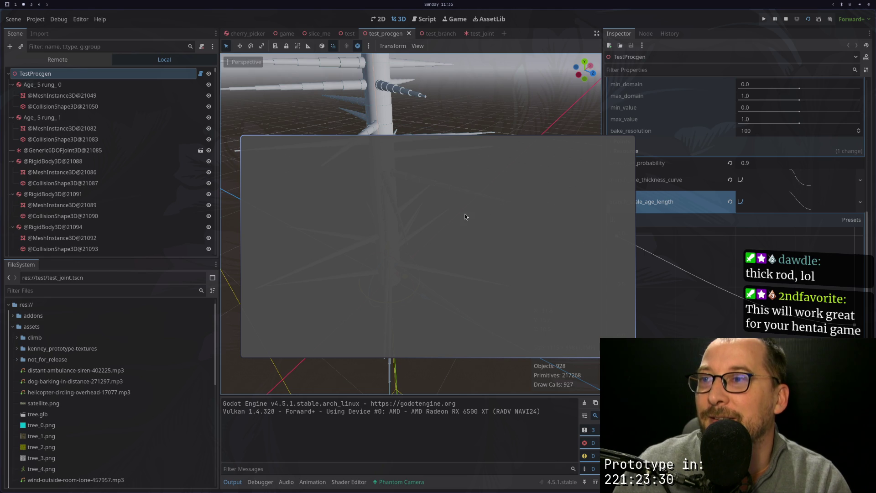
{"action": "left_click", "coordinate": [785, 21]}
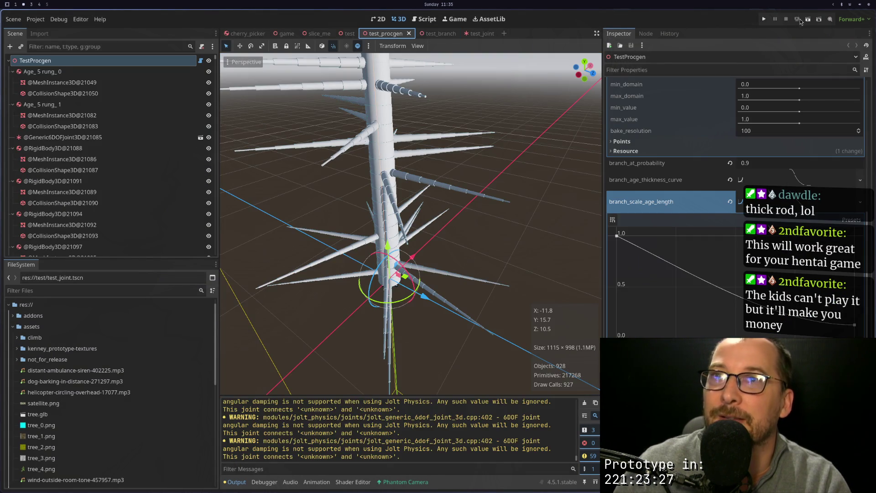
{"action": "left_click", "coordinate": [807, 19]}
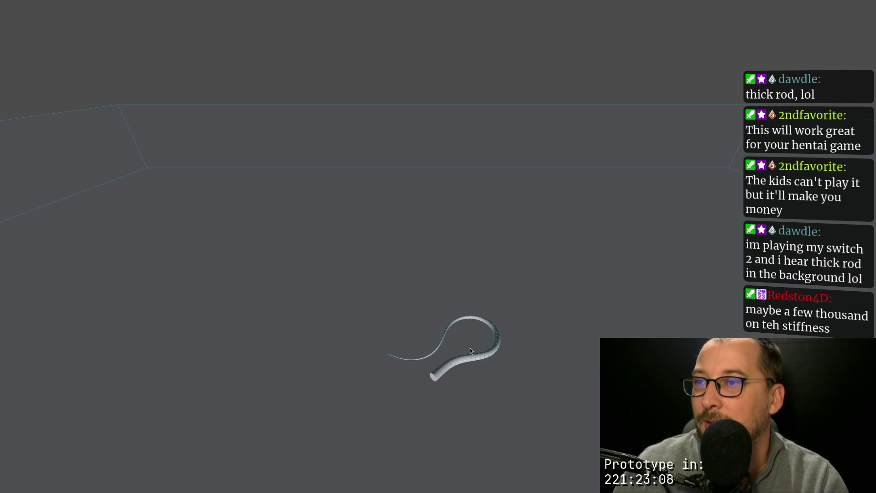
{"action": "key", "text": "F11"}
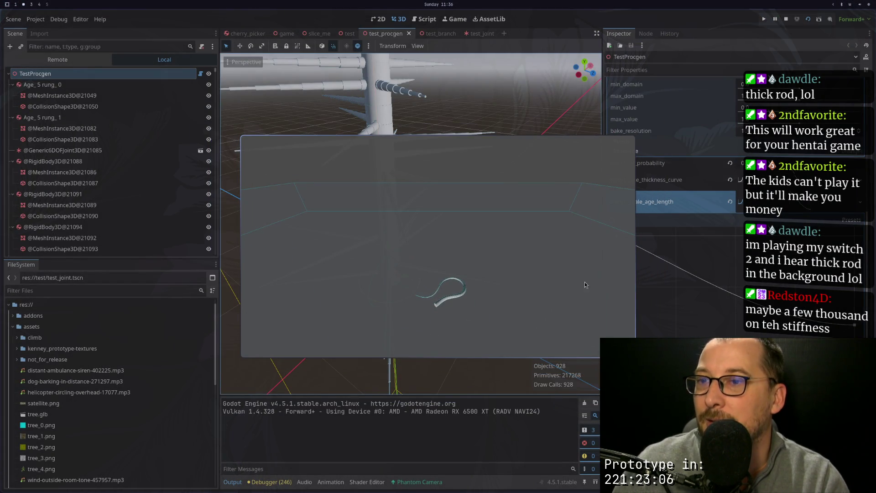
Raise the y-axis angular spring stiffness to 1000, re-enable the x spring, and run the joint test.
{"action": "key", "text": "F8"}
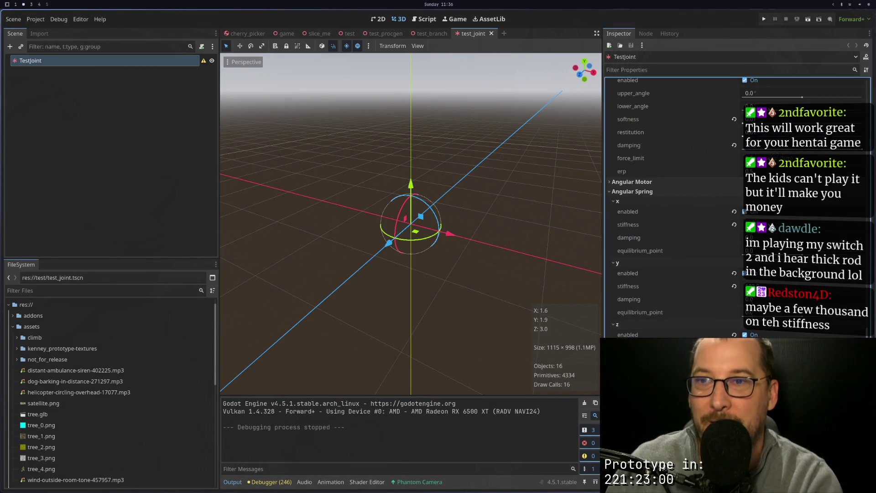
{"action": "left_click", "coordinate": [765, 286]}
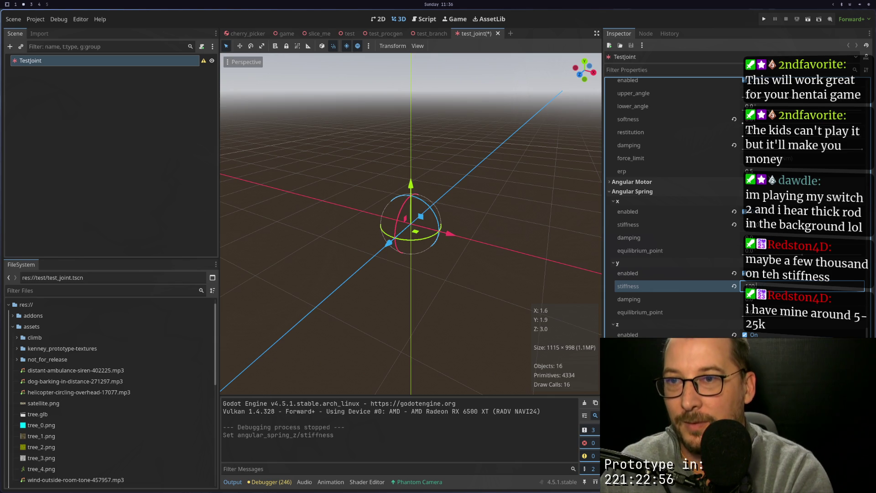
{"action": "type", "text": "1000"}
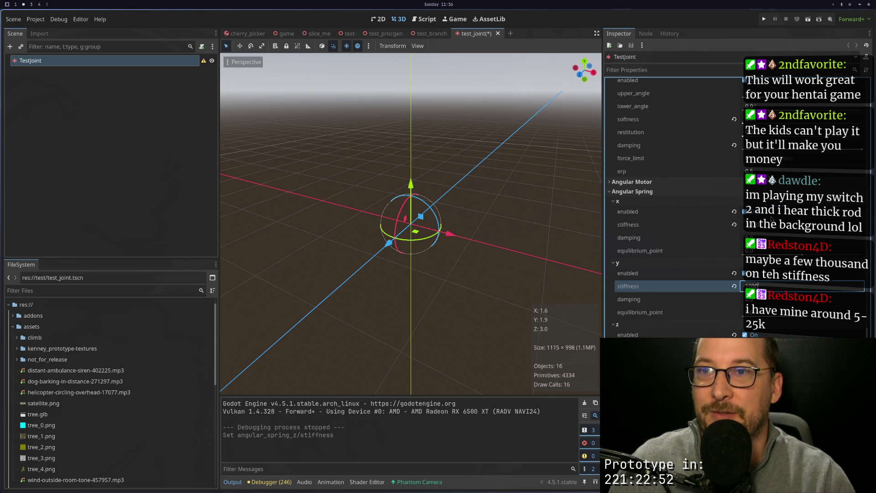
{"action": "left_click", "coordinate": [745, 211]}
{"action": "left_click", "coordinate": [758, 225]}
{"action": "left_click", "coordinate": [755, 211]}
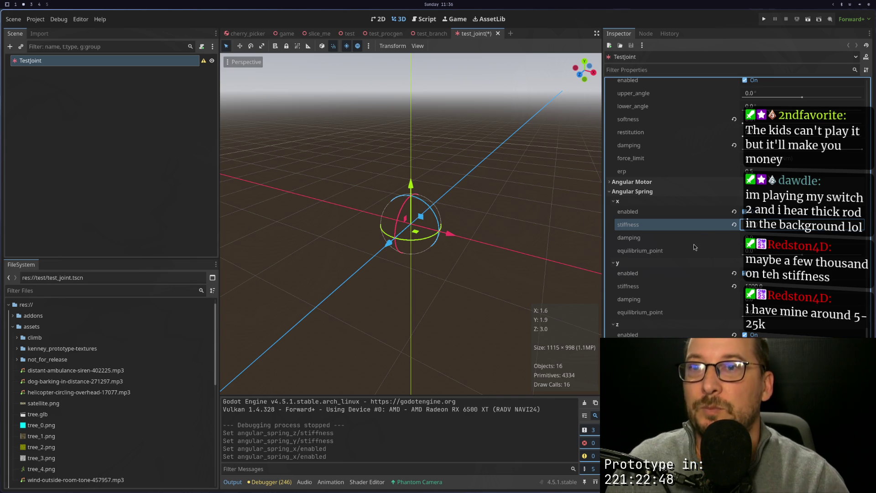
{"action": "key", "text": "Return"}
{"action": "left_click", "coordinate": [796, 19]}
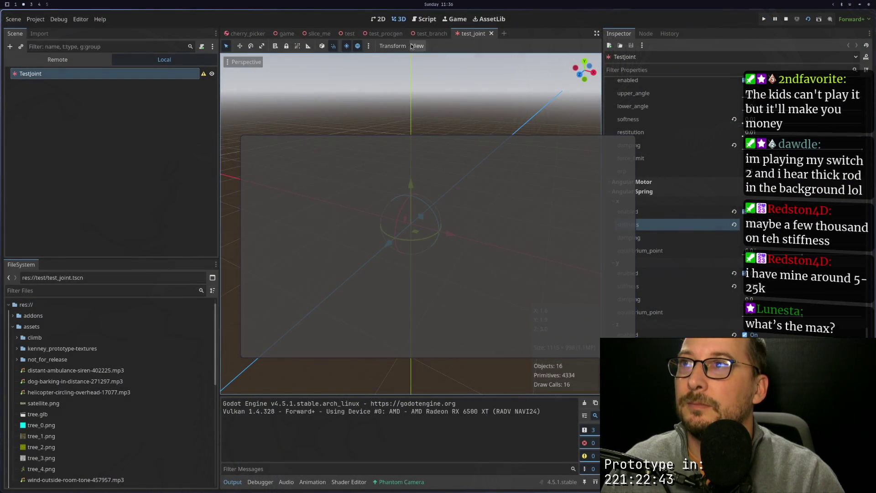
Stop the joint test, run test_procgen to watch the stiffer trunk, then close the game.
{"action": "left_click", "coordinate": [385, 34]}
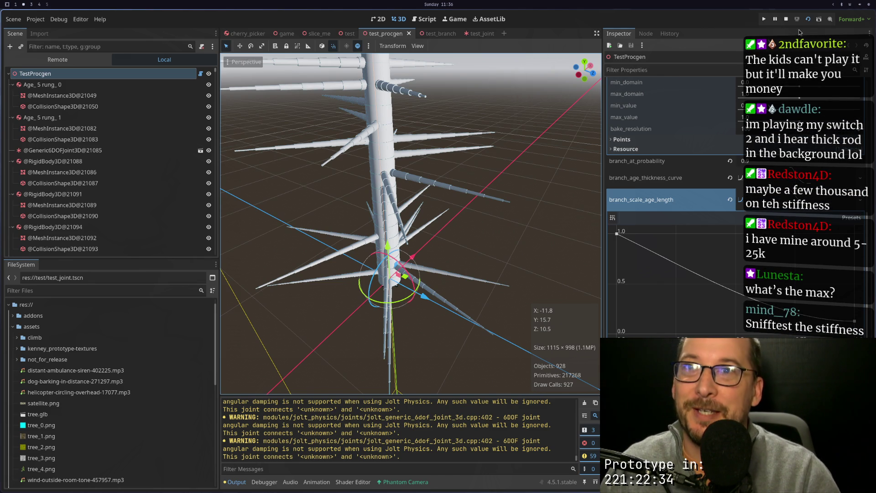
{"action": "left_click", "coordinate": [785, 20]}
{"action": "left_click", "coordinate": [808, 19]}
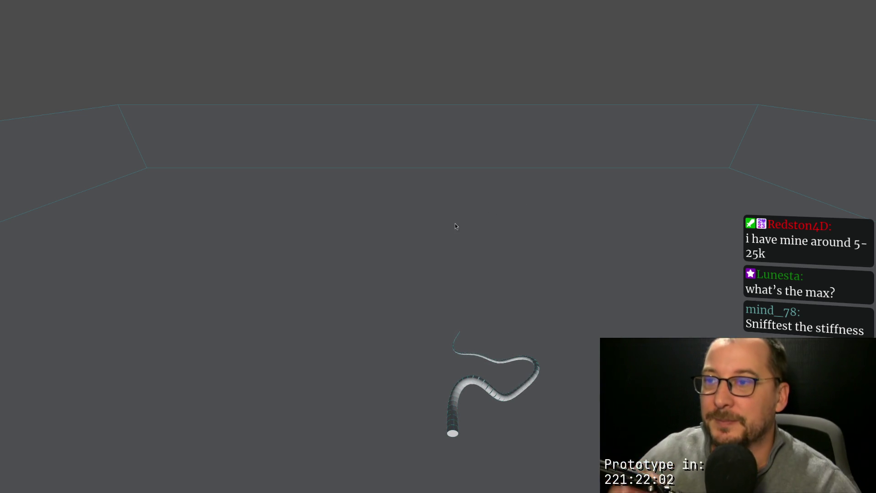
{"action": "key", "text": "Escape"}
{"action": "key", "text": "alt+Tab"}
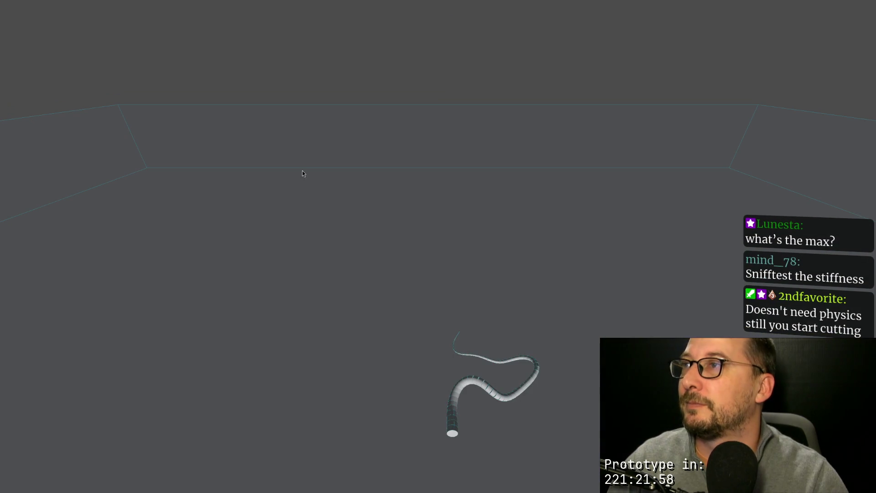
{"action": "key", "text": "Escape"}
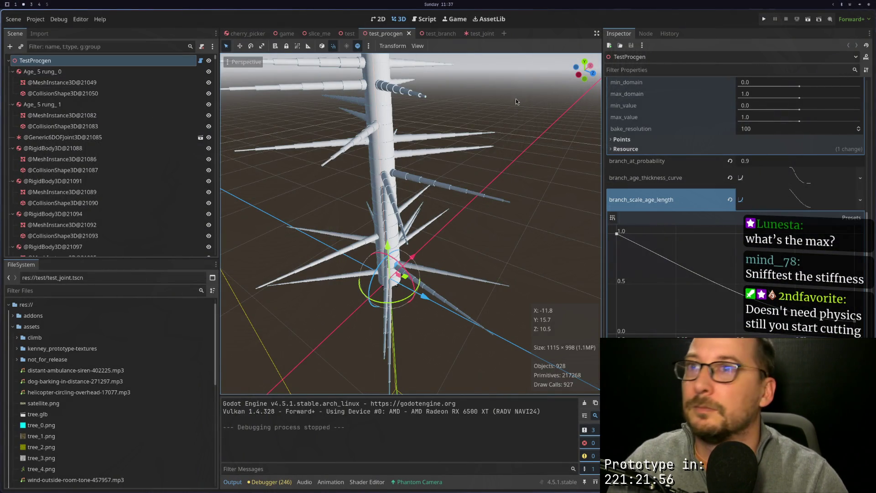
Change divide_rung_size to 2.0 in the Inspector and run the tree scene.
{"action": "scroll", "coordinate": [658, 133], "scroll_direction": "up", "scroll_amount": 5}
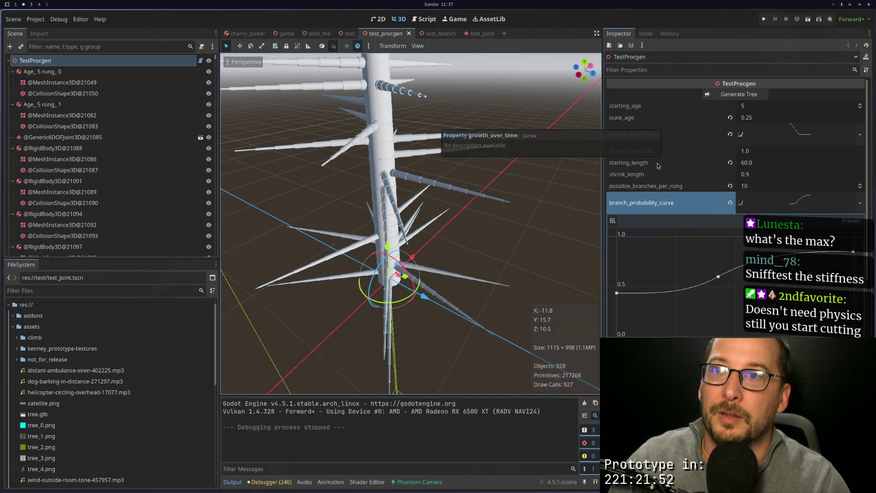
{"action": "left_click", "coordinate": [770, 154]}
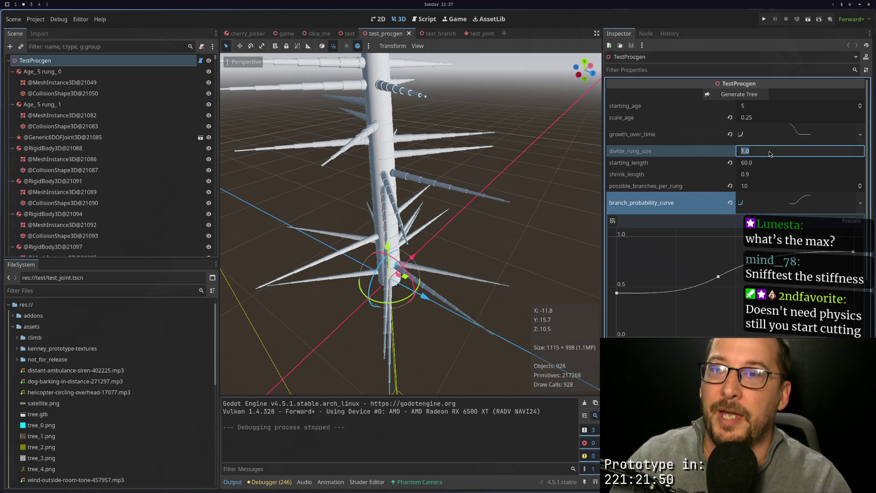
{"action": "type", "text": "2"}
{"action": "left_click", "coordinate": [659, 178]}
{"action": "left_click", "coordinate": [807, 19]}
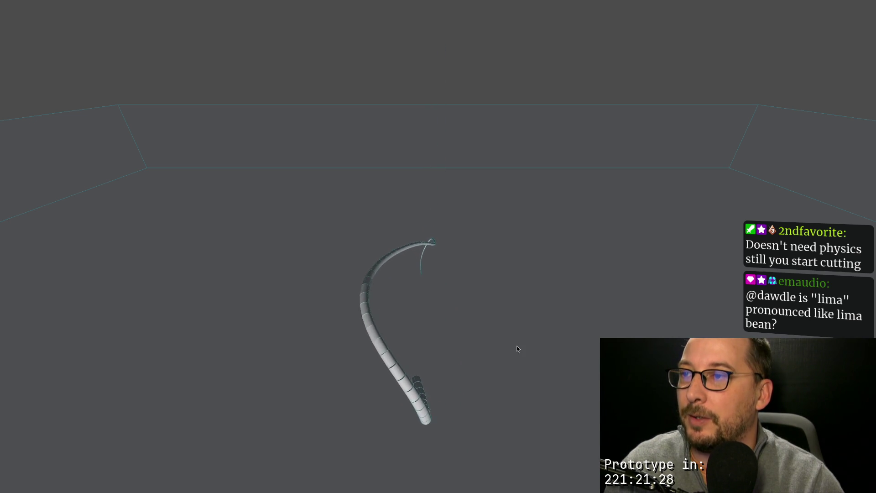
Close the running game and regenerate the tree with the current settings.
{"action": "key", "text": "super+f"}
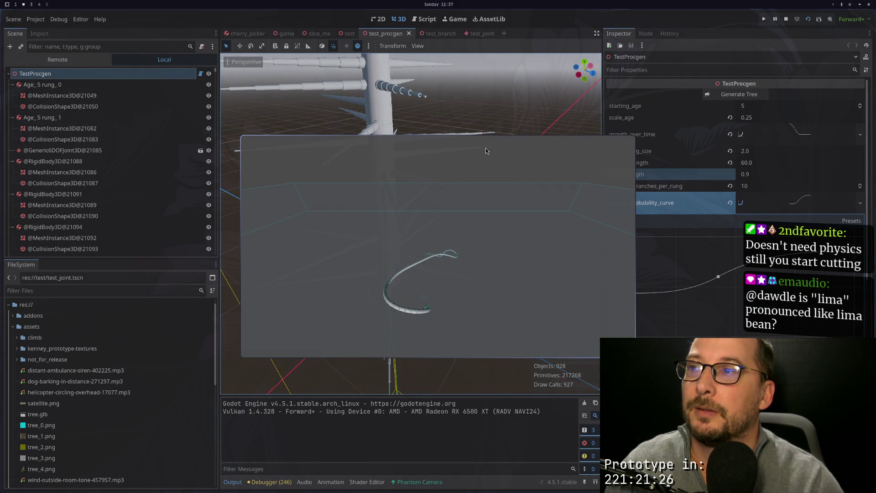
{"action": "key", "text": "Escape"}
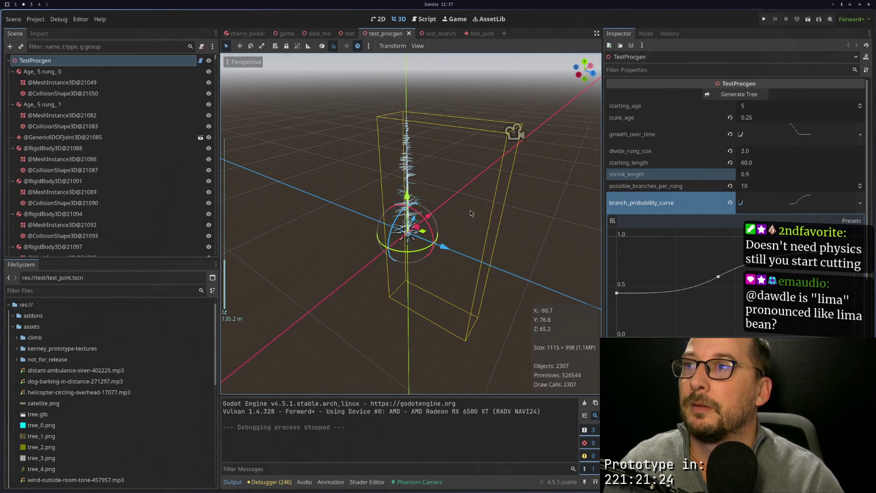
{"action": "left_click", "coordinate": [737, 94]}
{"action": "scroll", "coordinate": [442, 221], "scroll_direction": "down", "scroll_amount": 8}
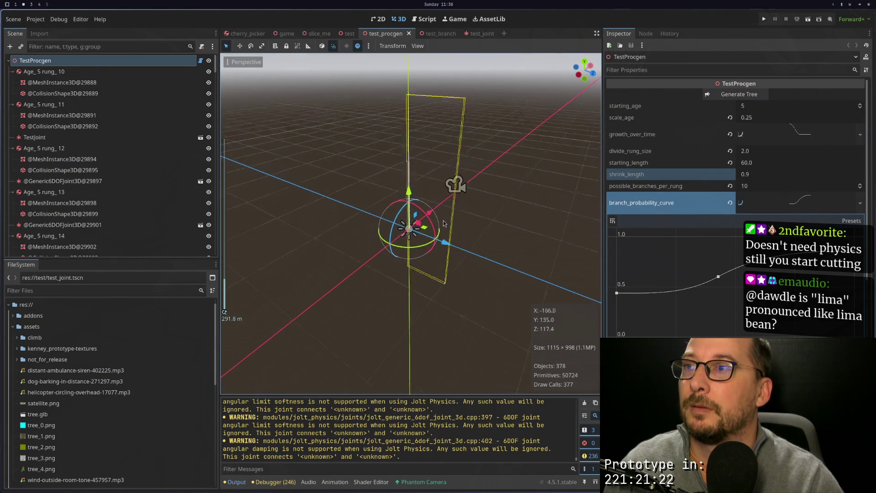
{"action": "scroll", "coordinate": [443, 221], "scroll_direction": "up", "scroll_amount": 3}
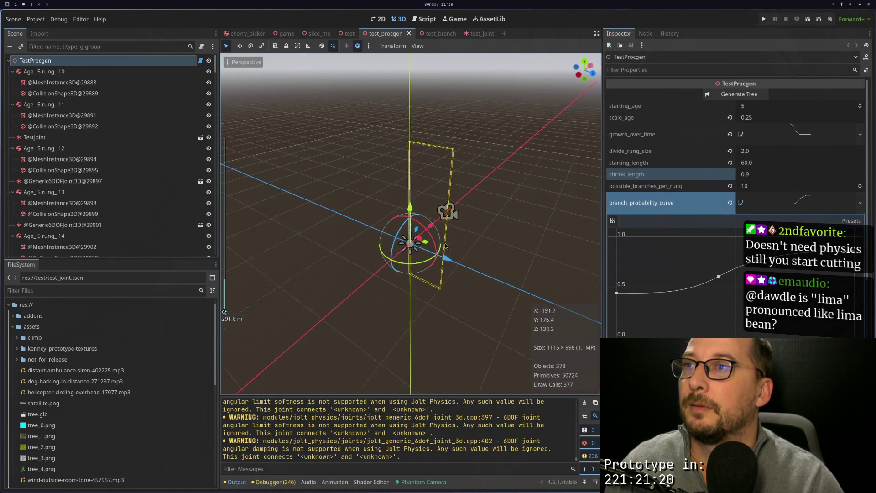
Regenerate the tree with divide_rung_size 1, then again with divide_rung_size 2.
{"action": "left_click", "coordinate": [759, 152]}
{"action": "type", "text": "1"}
{"action": "left_click", "coordinate": [738, 96]}
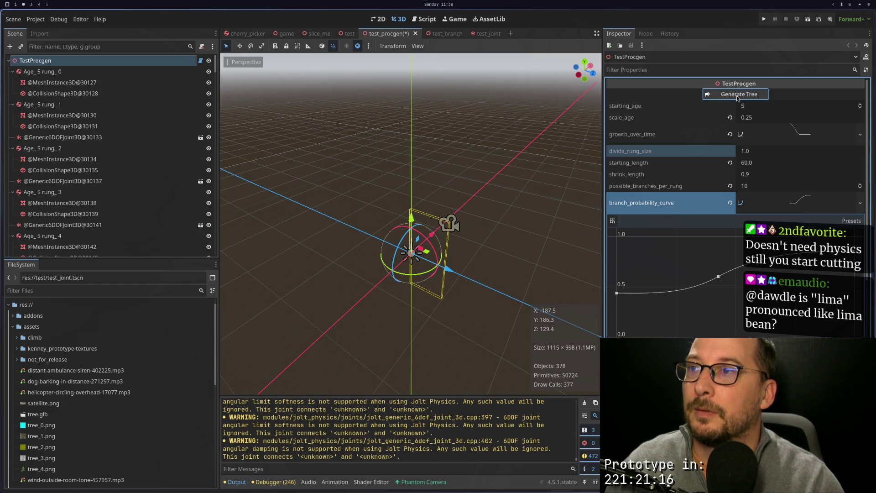
{"action": "left_click", "coordinate": [766, 156]}
{"action": "type", "text": "2"}
{"action": "left_click", "coordinate": [738, 96]}
{"action": "key", "text": "super+1"}
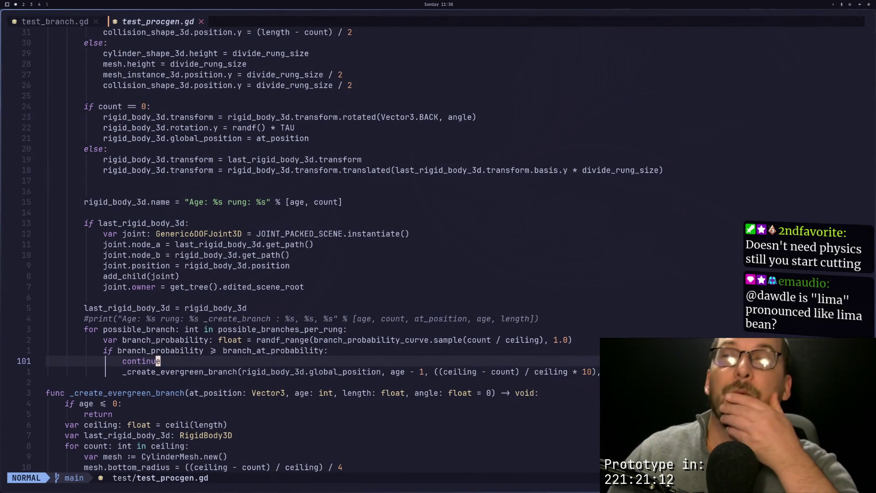
Scroll through test_procgen.gd in Neovim, briefly checking the Godot editor.
{"action": "scroll", "coordinate": [420, 160], "scroll_direction": "up", "scroll_amount": 5}
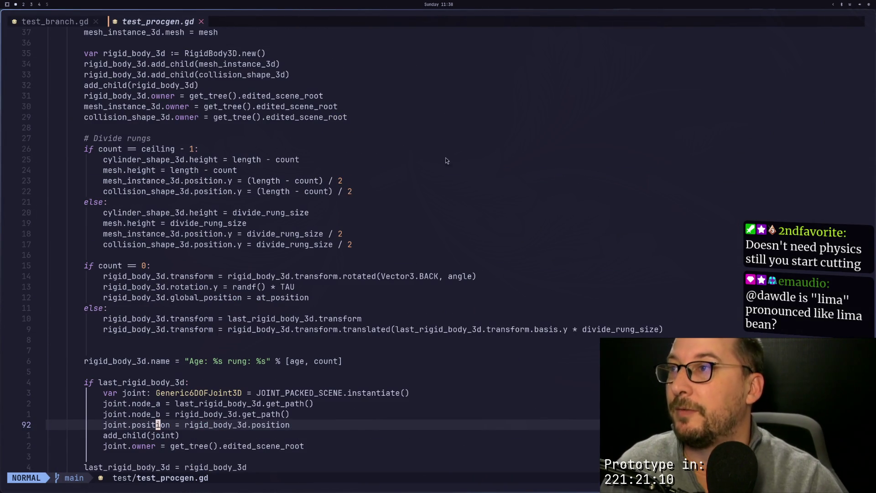
{"action": "scroll", "coordinate": [333, 189], "scroll_direction": "up", "scroll_amount": 7}
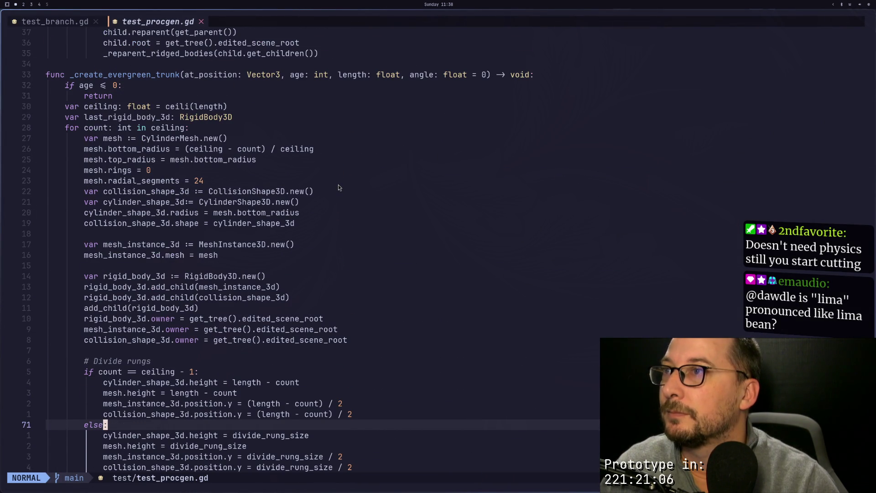
{"action": "key", "text": "super+2"}
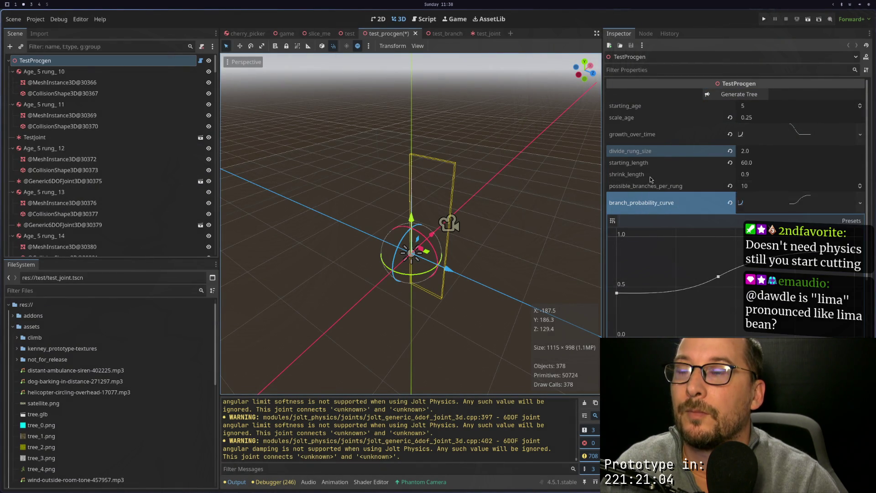
{"action": "key", "text": "super+1"}
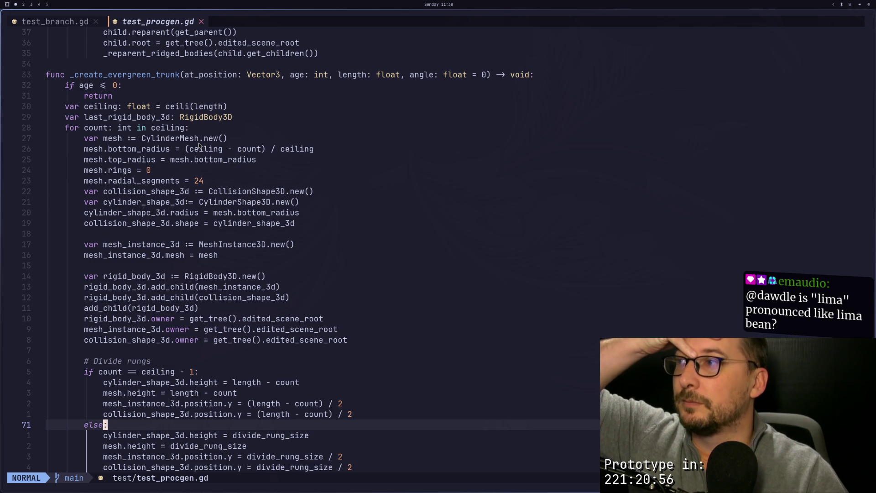
{"action": "scroll", "coordinate": [191, 244], "scroll_direction": "down", "scroll_amount": 1}
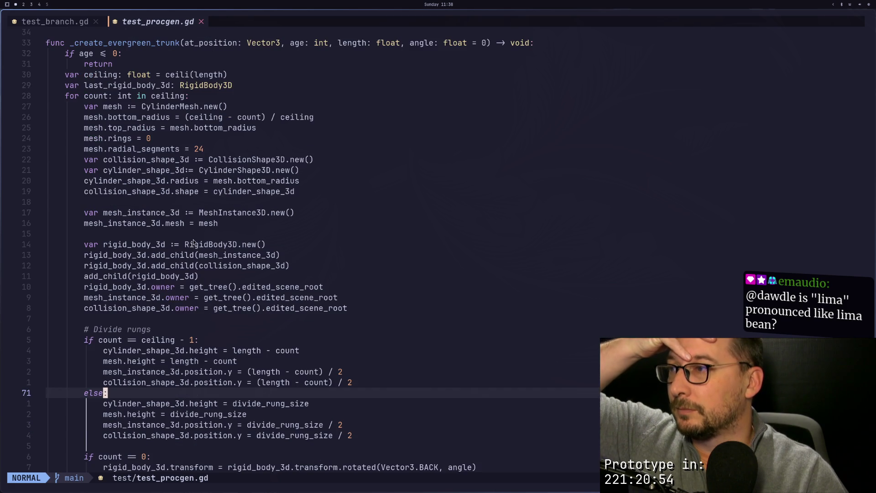
{"action": "scroll", "coordinate": [192, 244], "scroll_direction": "down", "scroll_amount": 2}
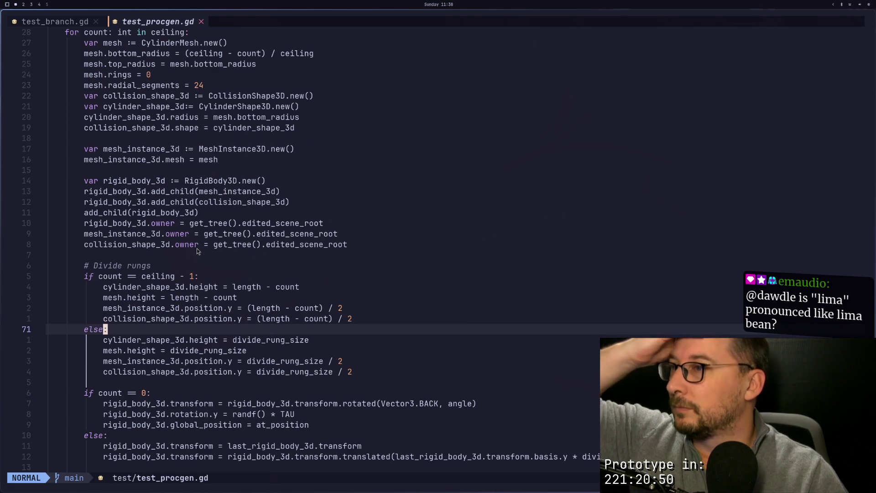
Inspect the rung height lines and search for every use of divide_rung_size.
{"action": "left_click", "coordinate": [240, 288]}
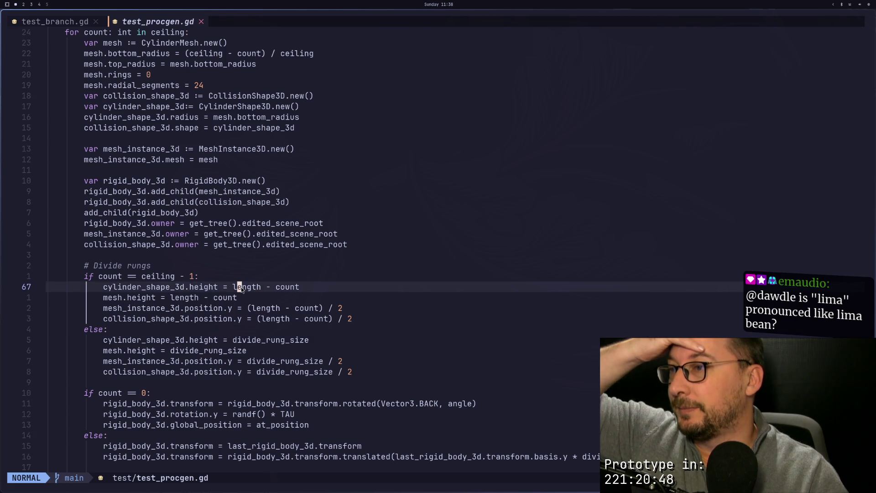
{"action": "left_click", "coordinate": [283, 342]}
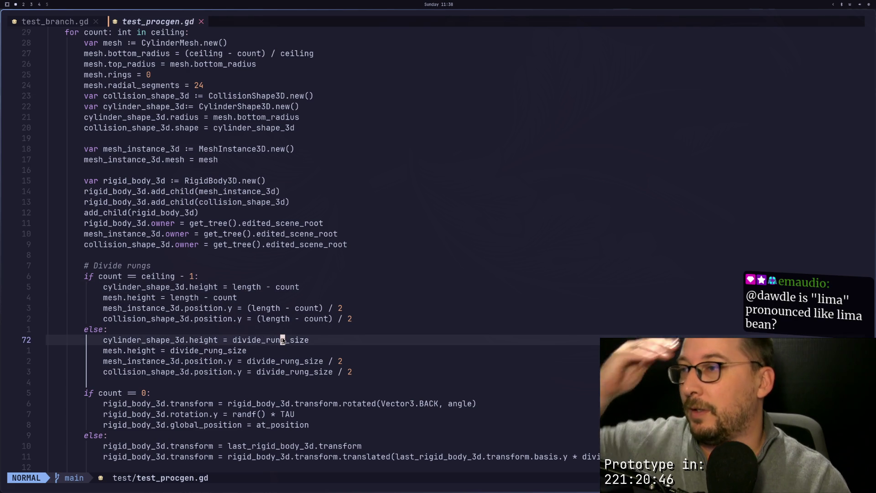
{"action": "key", "text": "j"}
{"action": "key", "text": "j"}
{"action": "key", "text": "k"}
{"action": "key", "text": "k"}
{"action": "key", "text": "asterisk"}
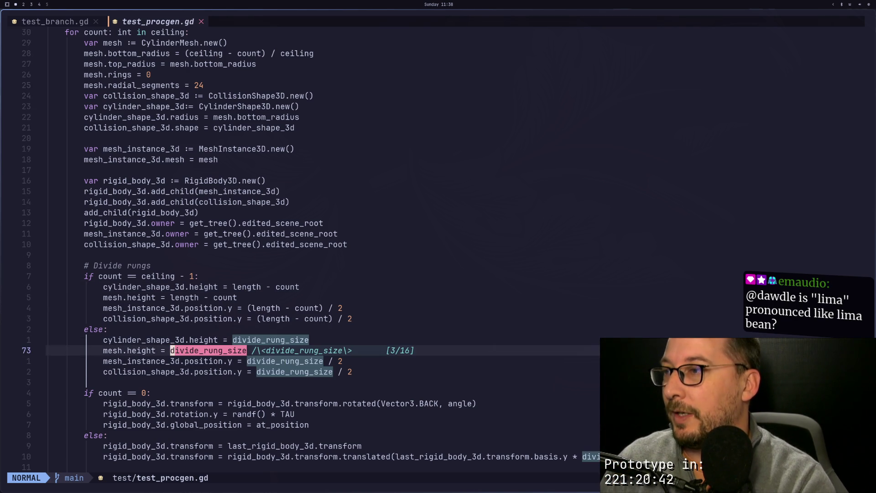
{"action": "key", "text": "n"}
{"action": "key", "text": "N"}
{"action": "key", "text": "N"}
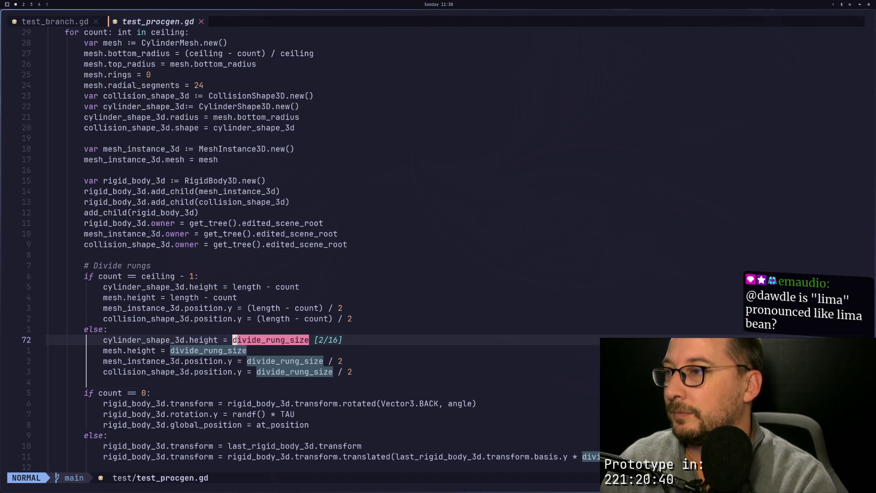
{"action": "key", "text": "Escape"}
{"action": "key", "text": "j"}
{"action": "key", "text": "j"}
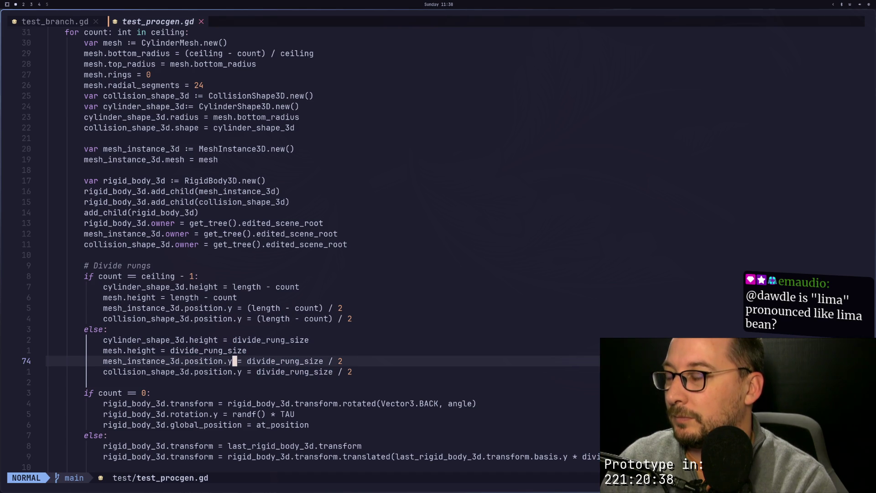
Review the trunk function: the length ceiling calculation, count loop, CylinderMesh and rung naming lines.
{"action": "key", "text": "k"}
{"action": "key", "text": "k"}
{"action": "key", "text": "k"}
{"action": "key", "text": "k"}
{"action": "key", "text": "k"}
{"action": "key", "text": "k"}
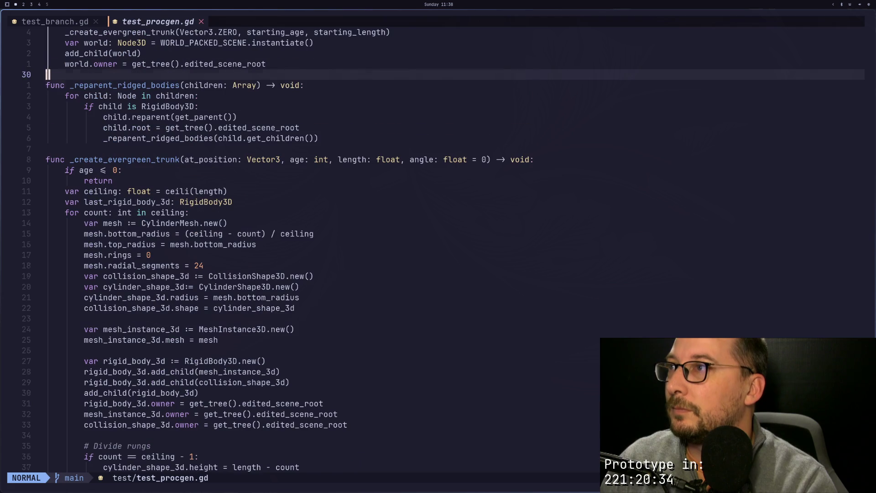
{"action": "key", "text": "j"}
{"action": "key", "text": "j"}
{"action": "key", "text": "j"}
{"action": "key", "text": "j"}
{"action": "key", "text": "j"}
{"action": "key", "text": "j"}
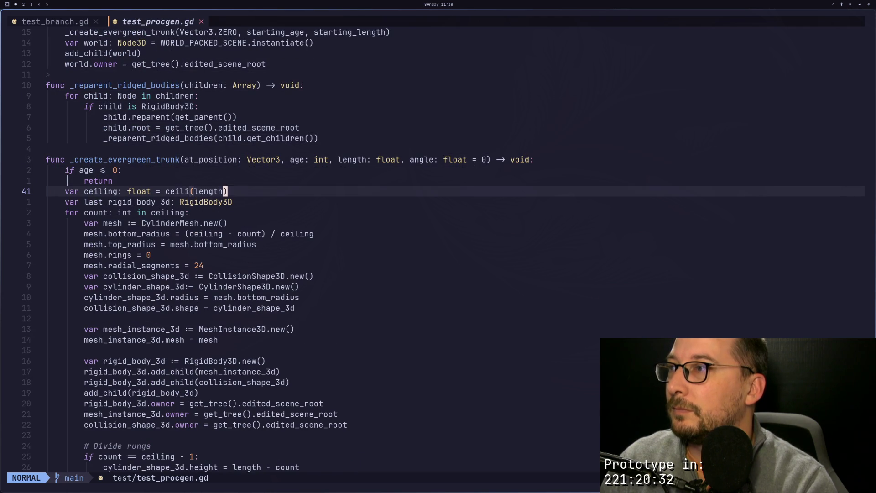
{"action": "key", "text": "h"}
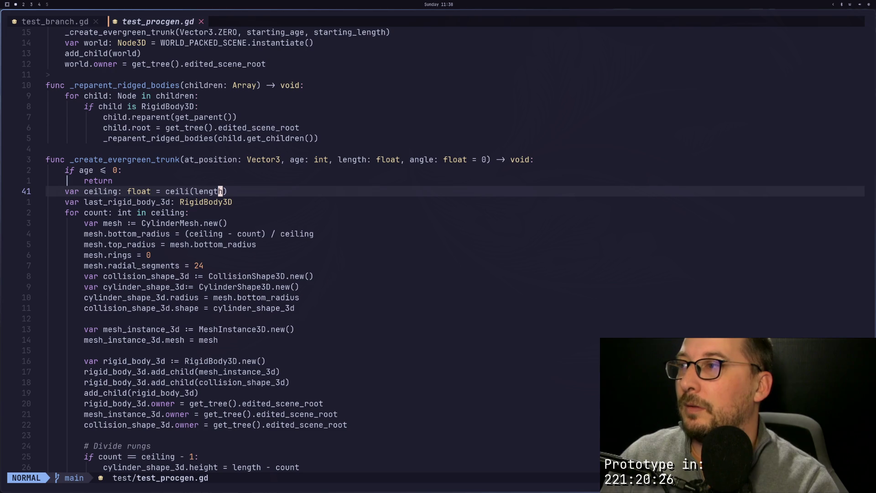
{"action": "key", "text": "j"}
{"action": "key", "text": "j"}
{"action": "key", "text": "k"}
{"action": "key", "text": "k"}
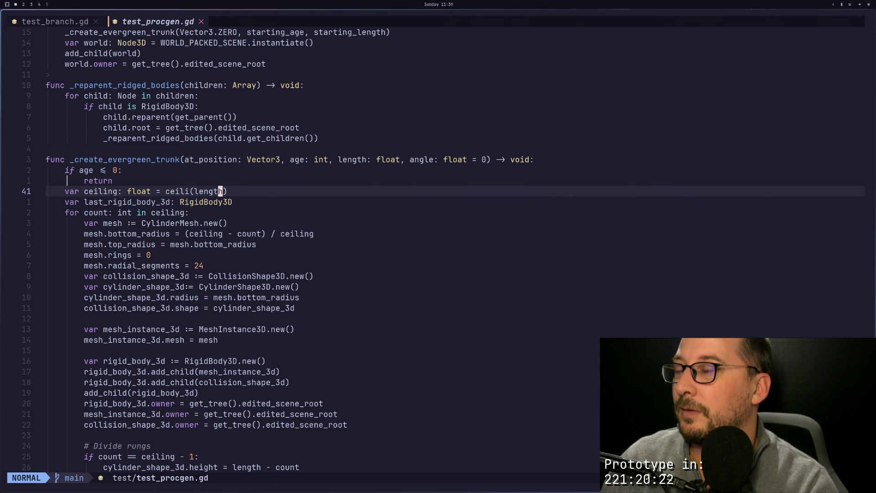
{"action": "key", "text": "j"}
{"action": "key", "text": "j"}
{"action": "key", "text": "k"}
{"action": "key", "text": "k"}
{"action": "key", "text": "j"}
{"action": "key", "text": "j"}
{"action": "key", "text": "j"}
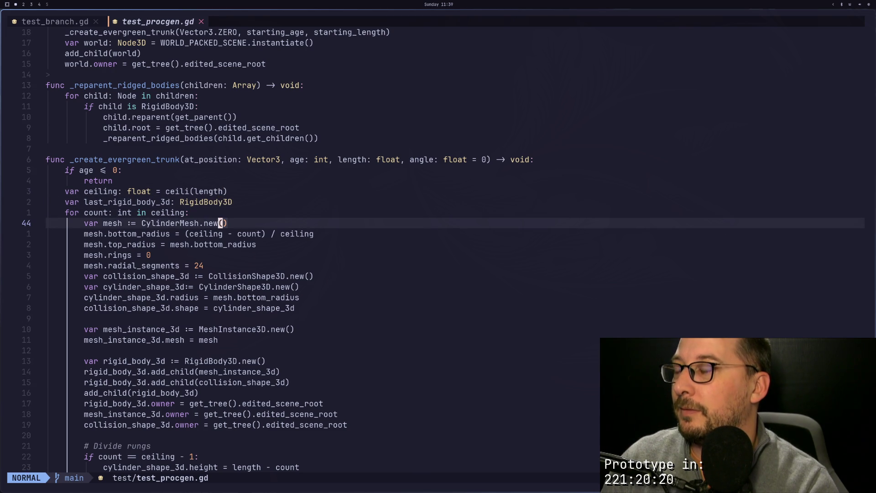
{"action": "key", "text": "j"}
{"action": "key", "text": "j"}
{"action": "key", "text": "j"}
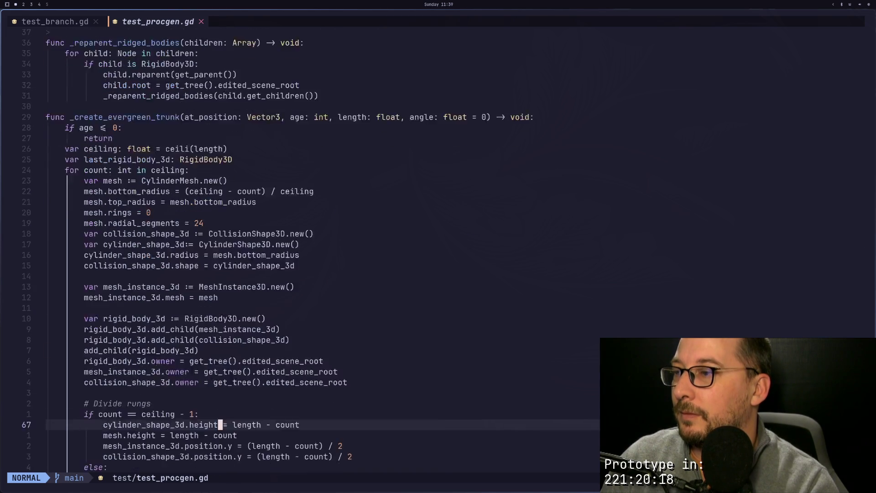
Recheck divide_rung_size in the mesh height and length in the ceiling calculation, then return to Godot.
{"action": "key", "text": "j"}
{"action": "key", "text": "j"}
{"action": "key", "text": "k"}
{"action": "key", "text": "1"}
{"action": "key", "text": "3"}
{"action": "key", "text": "k"}
{"action": "key", "text": "k"}
{"action": "key", "text": "k"}
{"action": "key", "text": "k"}
{"action": "key", "text": "k"}
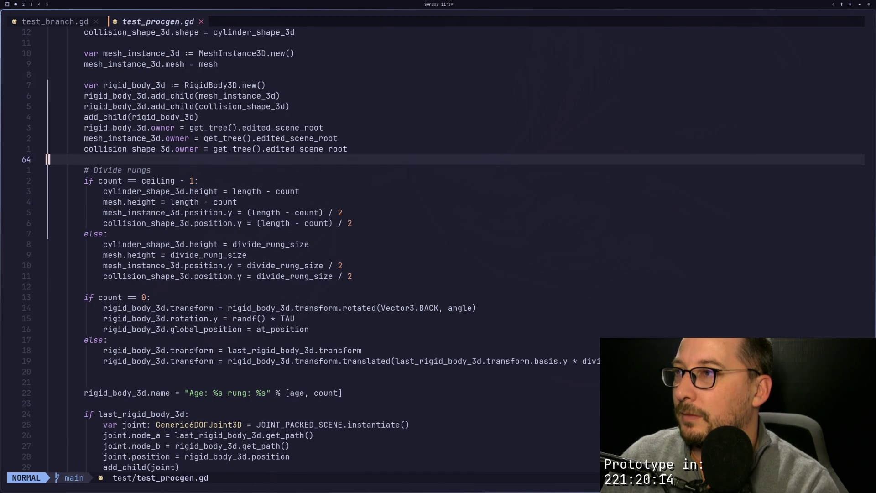
{"action": "key", "text": "k"}
{"action": "key", "text": "k"}
{"action": "key", "text": "k"}
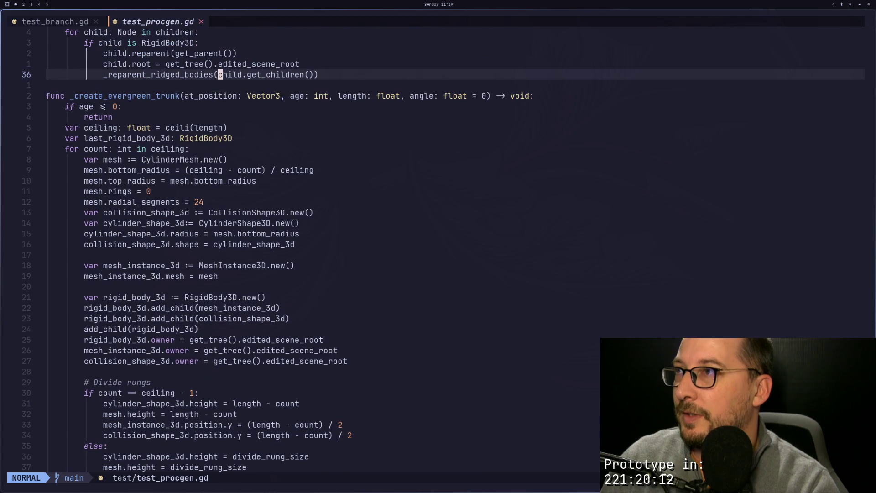
{"action": "key", "text": "j"}
{"action": "key", "text": "j"}
{"action": "key", "text": "j"}
{"action": "key", "text": "j"}
{"action": "key", "text": "j"}
{"action": "key", "text": "$"}
{"action": "key", "text": "h"}
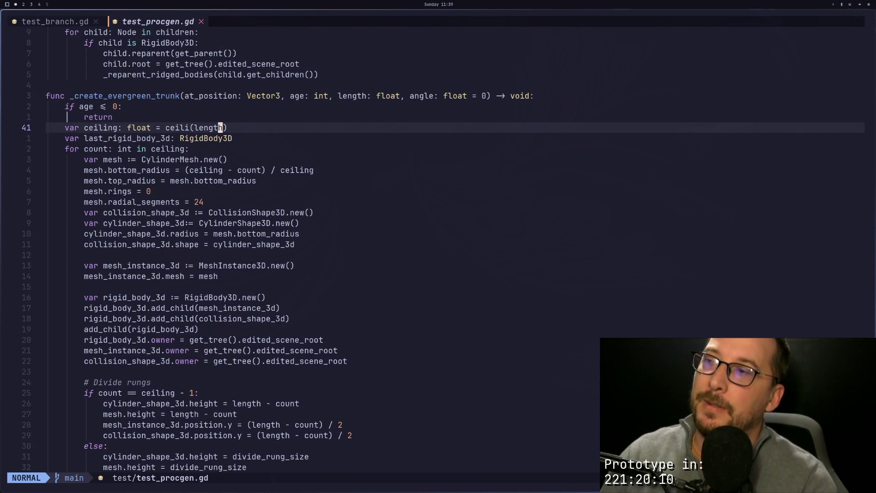
{"action": "key", "text": "super+2"}
{"action": "scroll", "coordinate": [433, 209], "scroll_direction": "up", "scroll_amount": 8}
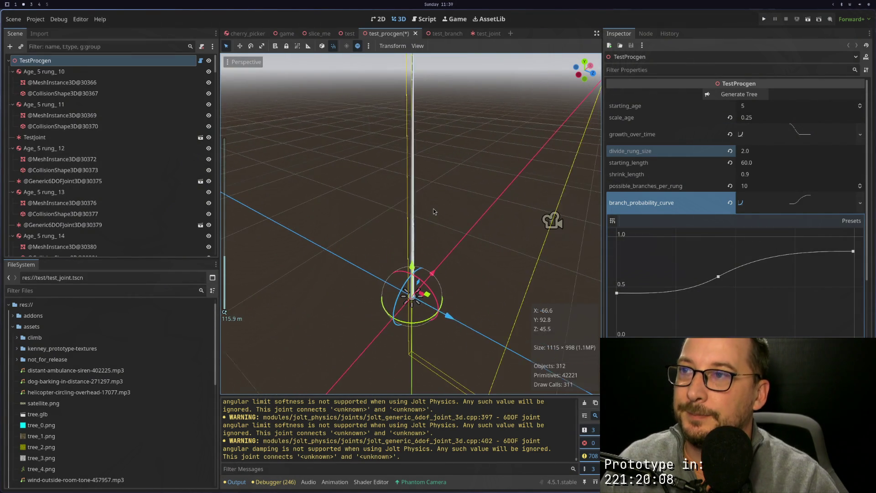
Halve starting_length to 30.0, keep shrink_length at 0.9, and run the tree scene.
{"action": "left_click", "coordinate": [776, 172]}
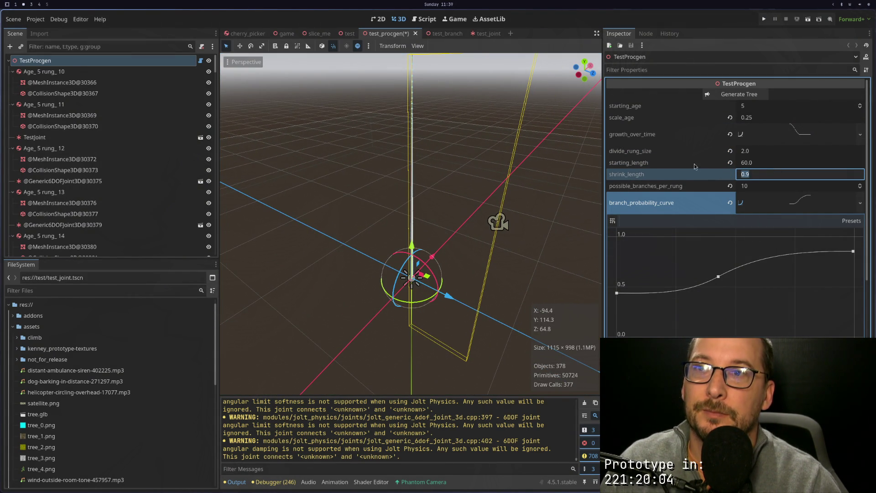
{"action": "key", "text": "Return"}
{"action": "left_click", "coordinate": [777, 162]}
{"action": "type", "text": "/2"}
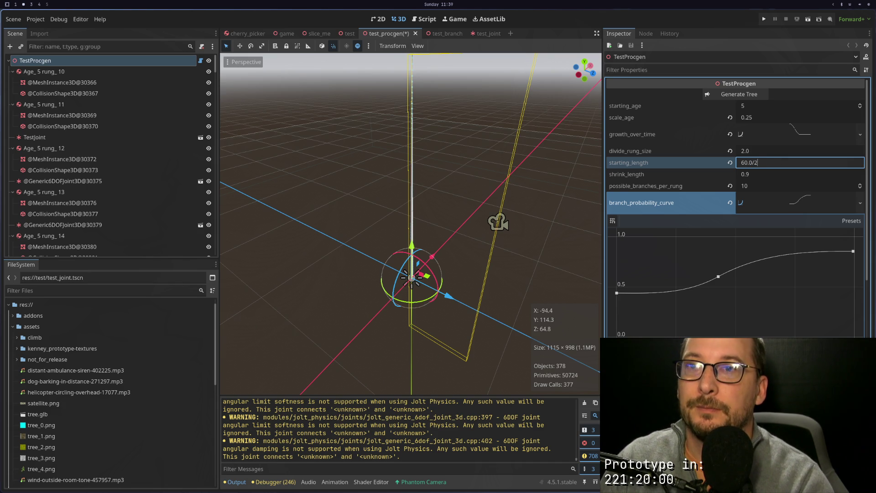
{"action": "key", "text": "Tab"}
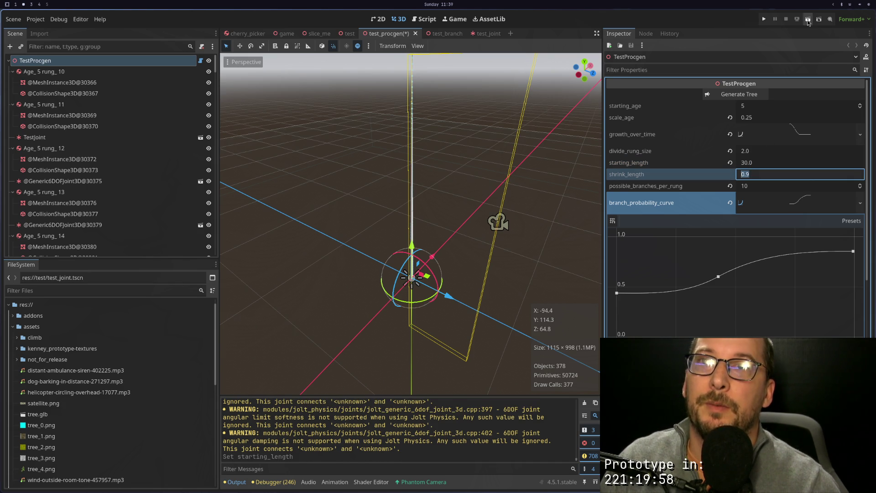
{"action": "left_click", "coordinate": [807, 21]}
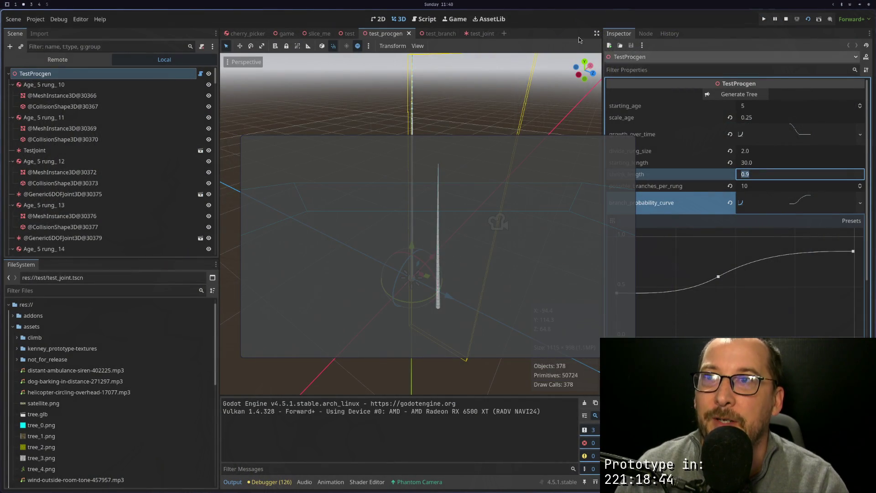
{"action": "left_click", "coordinate": [467, 38]}
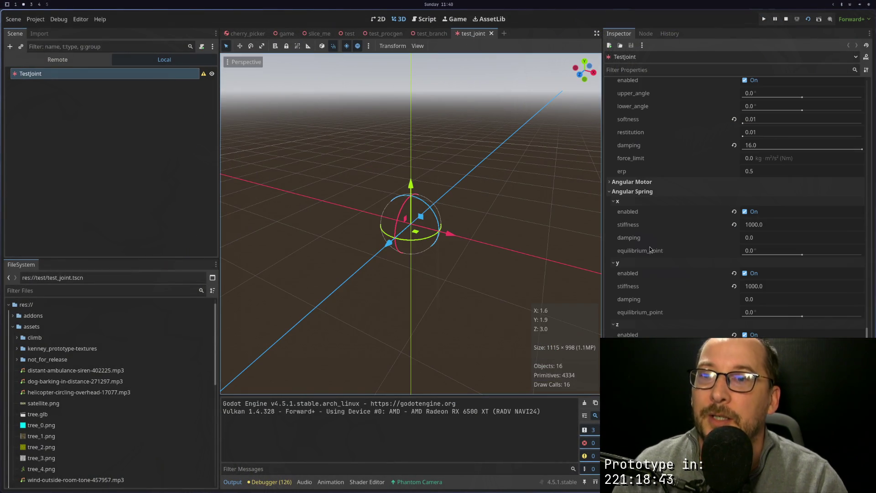
Disable the x, y and z angular springs and run the joint test, then close it.
{"action": "left_click", "coordinate": [743, 335]}
{"action": "left_click", "coordinate": [745, 273]}
{"action": "left_click", "coordinate": [745, 211]}
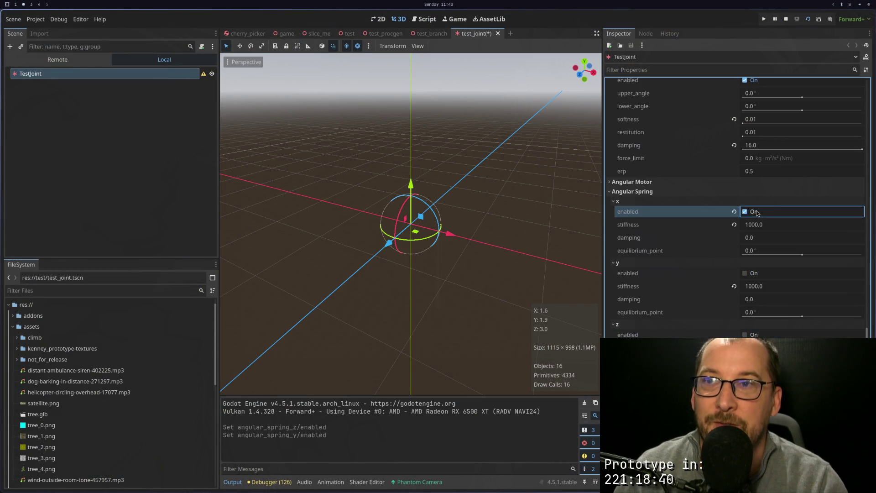
{"action": "left_click", "coordinate": [818, 19]}
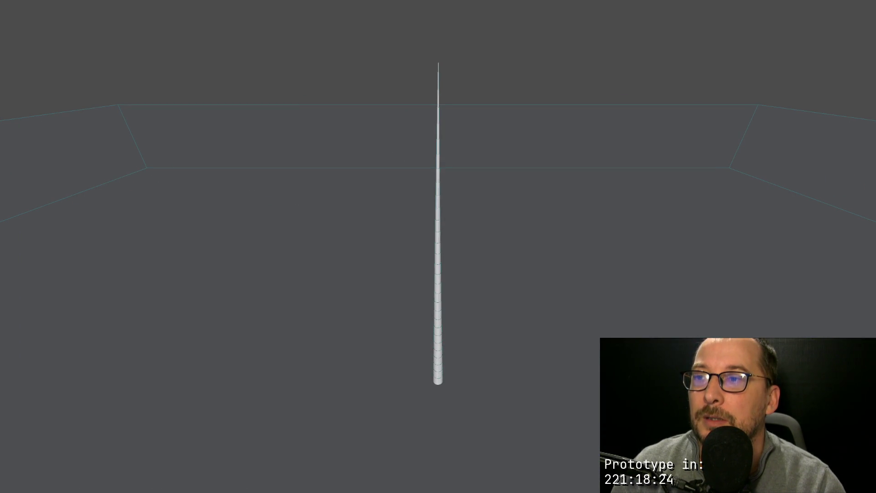
{"action": "key", "text": "Escape"}
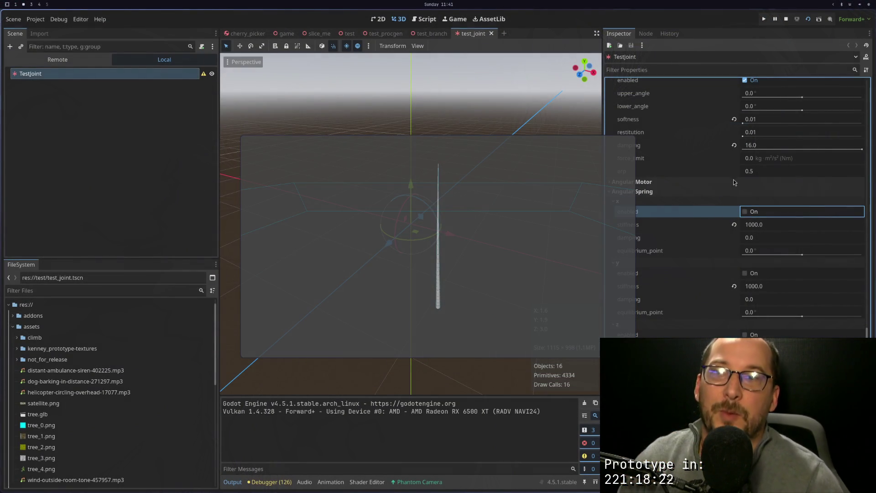
Re-enable the angular springs on all three axes and run the joint test again.
{"action": "left_click", "coordinate": [745, 273]}
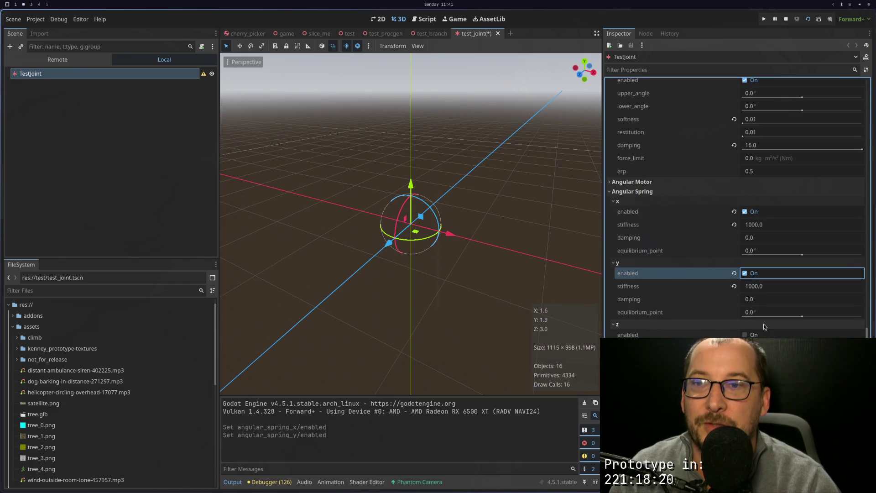
{"action": "left_click", "coordinate": [751, 334]}
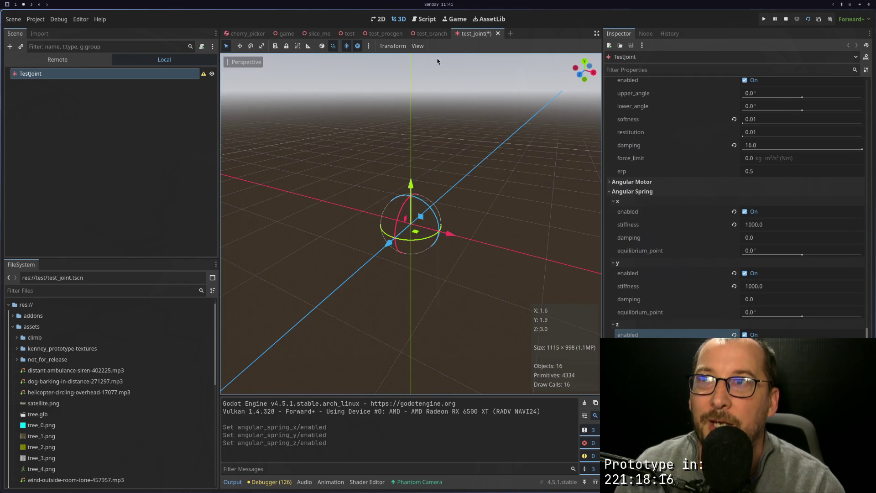
{"action": "key", "text": "F6"}
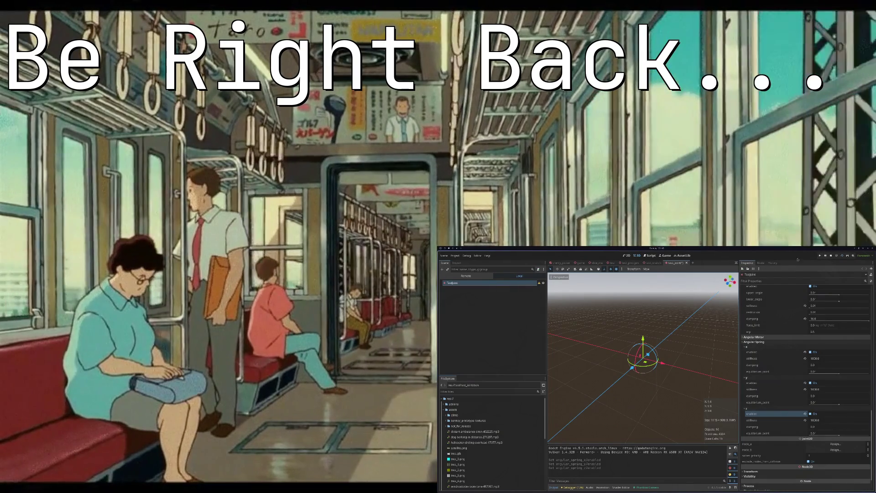
Run the test_joint scene repeatedly to check the 16.0 angular limit damping with springs enabled.
{"action": "left_click", "coordinate": [648, 263]}
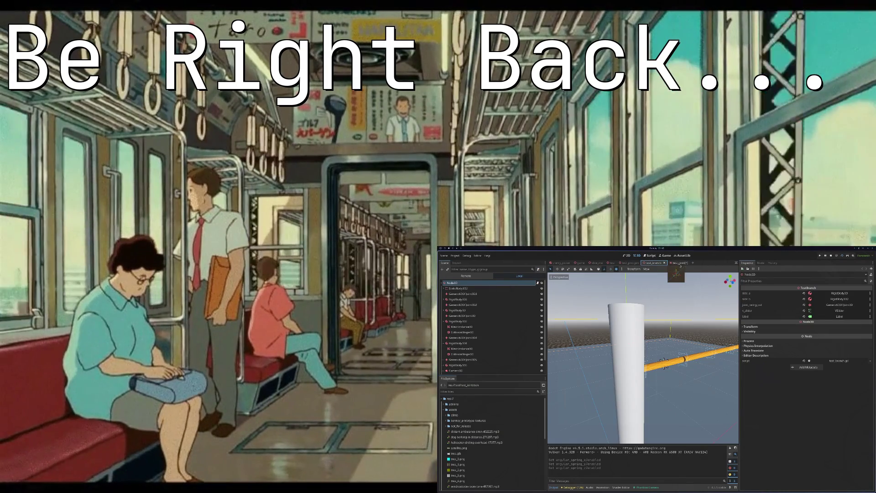
{"action": "left_click", "coordinate": [678, 262]}
{"action": "left_click", "coordinate": [842, 259]}
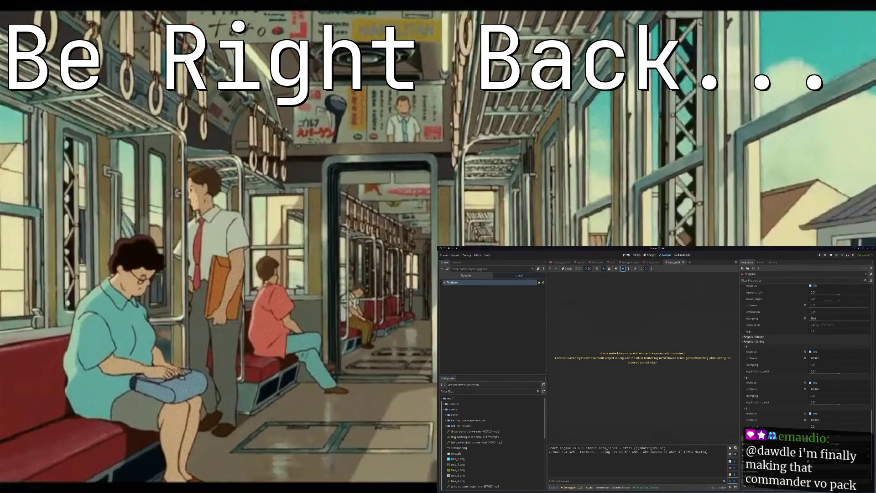
{"action": "key", "text": "F5"}
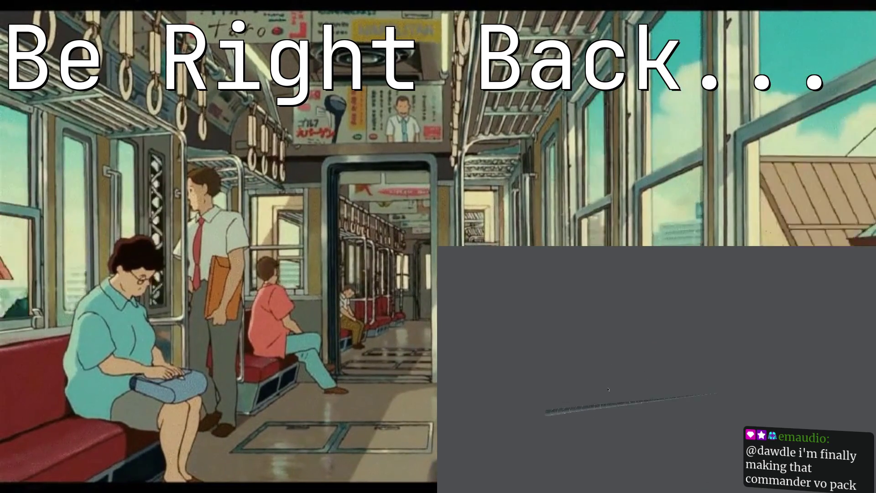
{"action": "key", "text": "F8"}
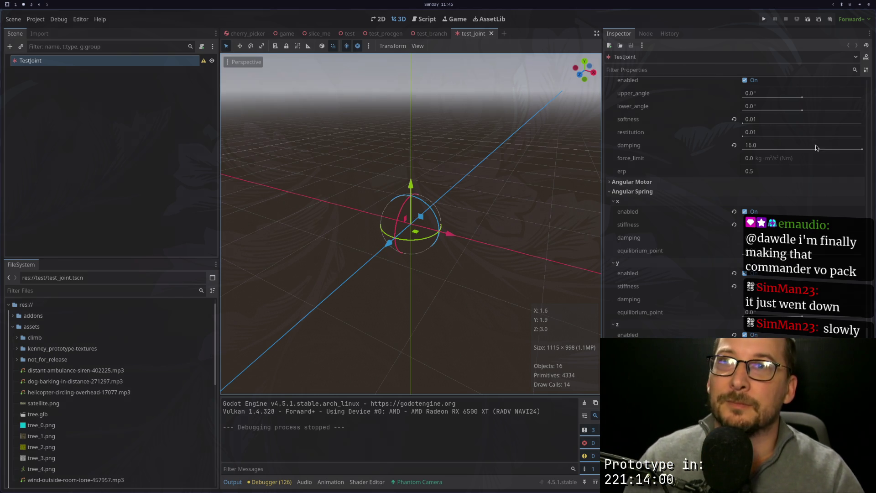
{"action": "key", "text": "F6"}
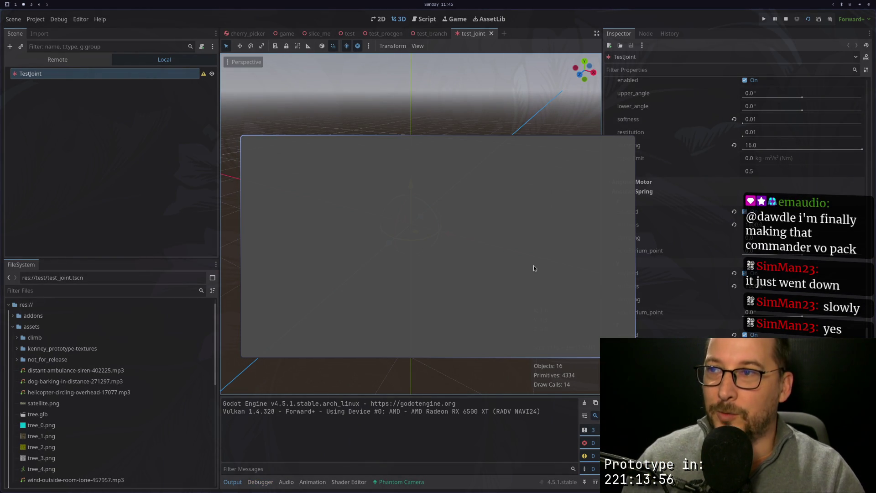
Stop the test run and switch to the test_procgen scene.
{"action": "key", "text": "F8"}
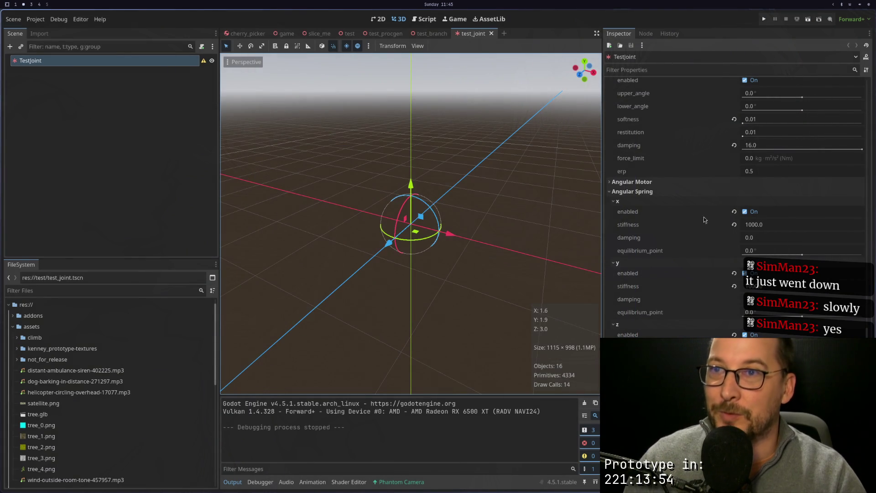
{"action": "key", "text": "ctrl+shift+Tab"}
{"action": "key", "text": "ctrl+shift+Tab"}
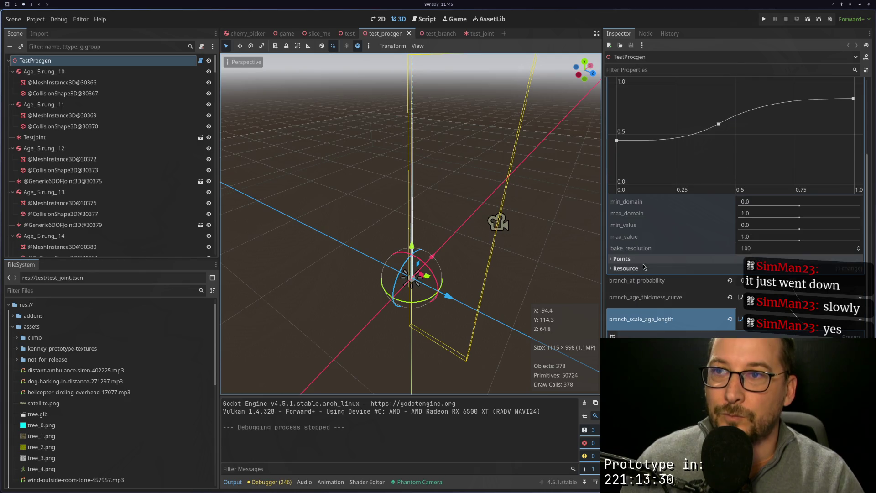
{"action": "scroll", "coordinate": [649, 277], "scroll_direction": "down", "scroll_amount": 3}
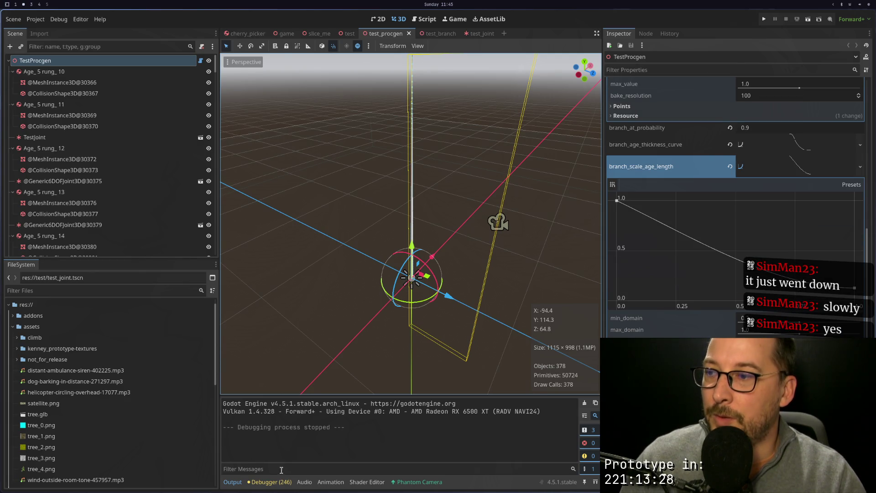
Review the GDScript reload warnings in the Debugger's Errors tab, then return to test_joint.
{"action": "left_click", "coordinate": [274, 482]}
{"action": "left_click", "coordinate": [283, 396]}
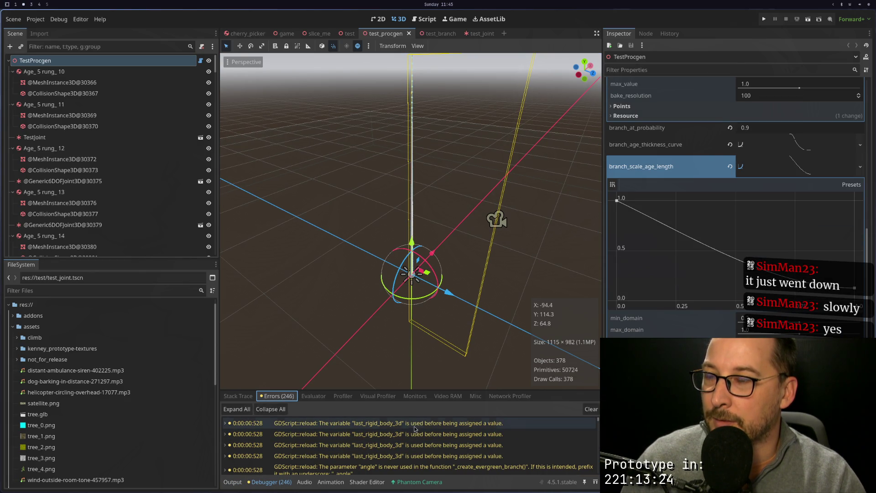
{"action": "scroll", "coordinate": [428, 442], "scroll_direction": "down", "scroll_amount": 2}
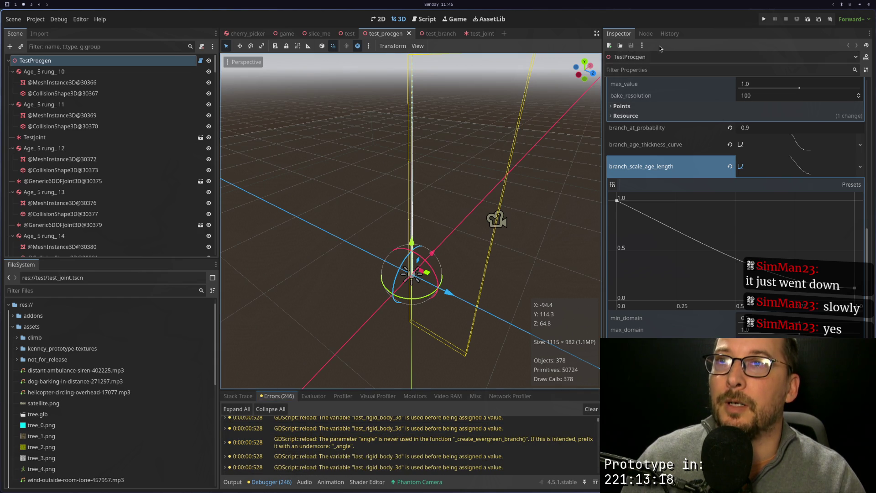
{"action": "scroll", "coordinate": [690, 188], "scroll_direction": "up", "scroll_amount": 5}
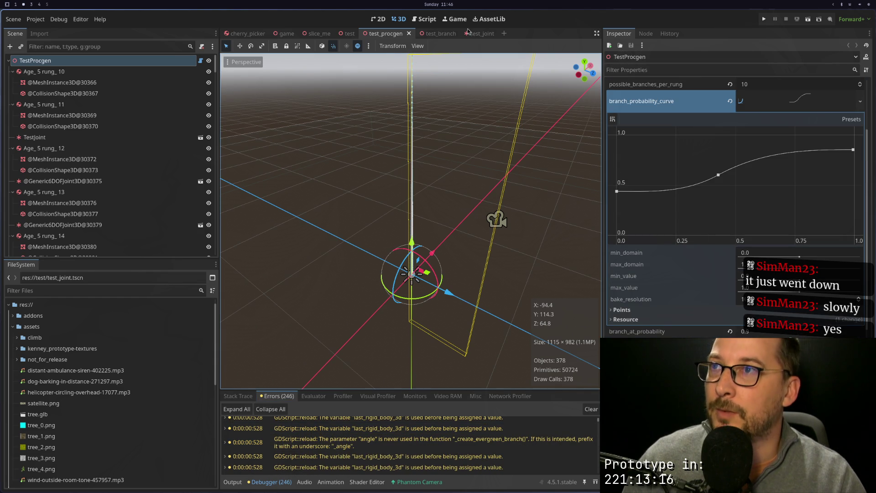
{"action": "left_click", "coordinate": [480, 34]}
Set TestJoint's x angular spring stiffness to 10000.
{"action": "scroll", "coordinate": [686, 259], "scroll_direction": "down", "scroll_amount": 5}
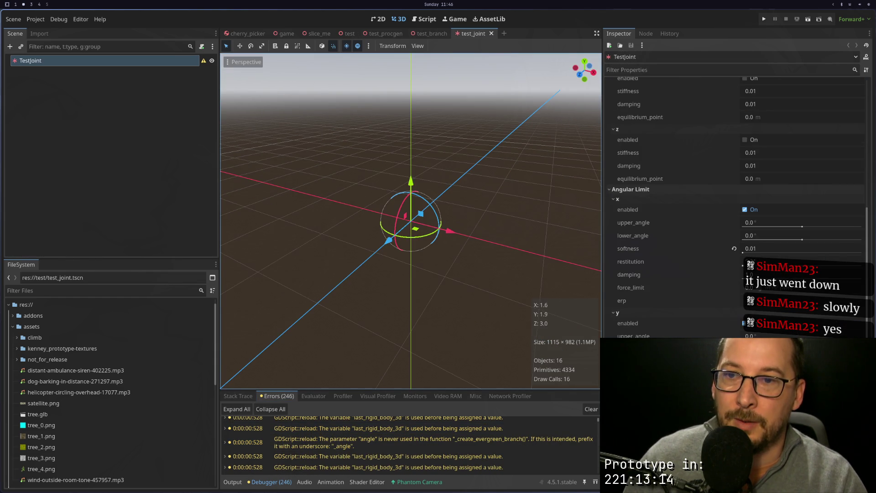
{"action": "scroll", "coordinate": [734, 205], "scroll_direction": "down", "scroll_amount": 5}
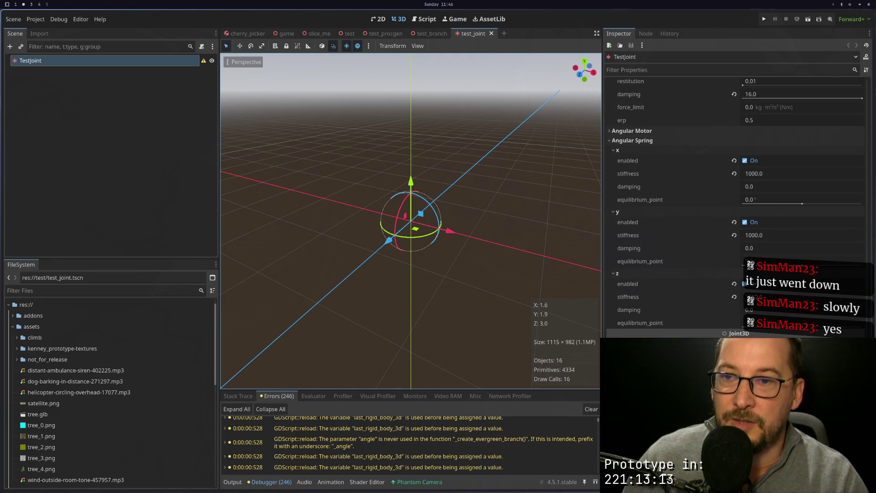
{"action": "left_click", "coordinate": [773, 179]}
{"action": "type", "text": "999.0"}
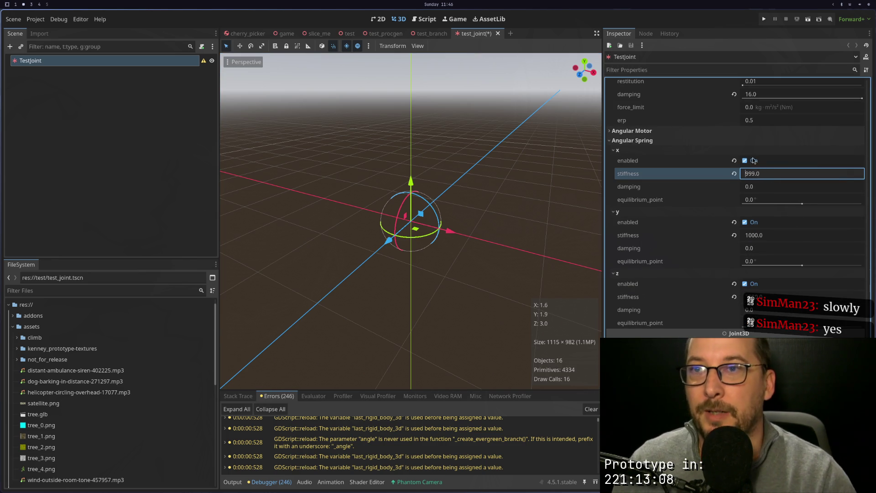
{"action": "double_click", "coordinate": [753, 174]}
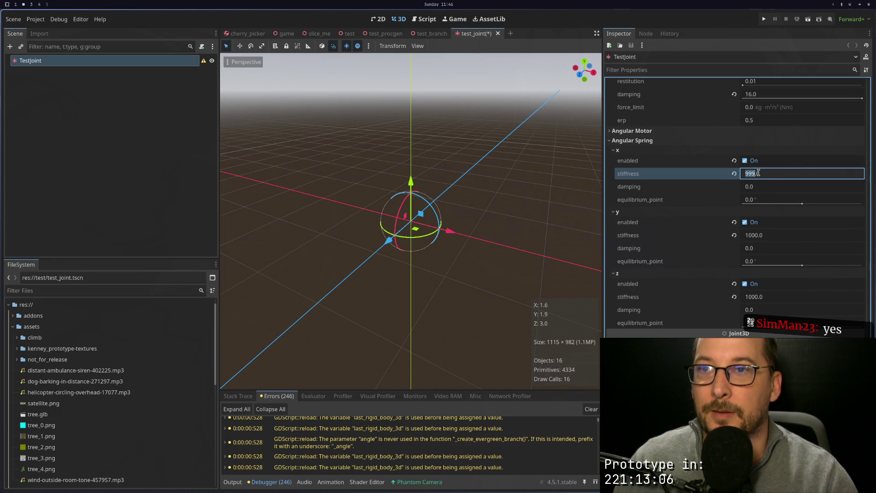
{"action": "left_click", "coordinate": [775, 174]}
{"action": "key", "text": "ctrl+a"}
{"action": "type", "text": "10"}
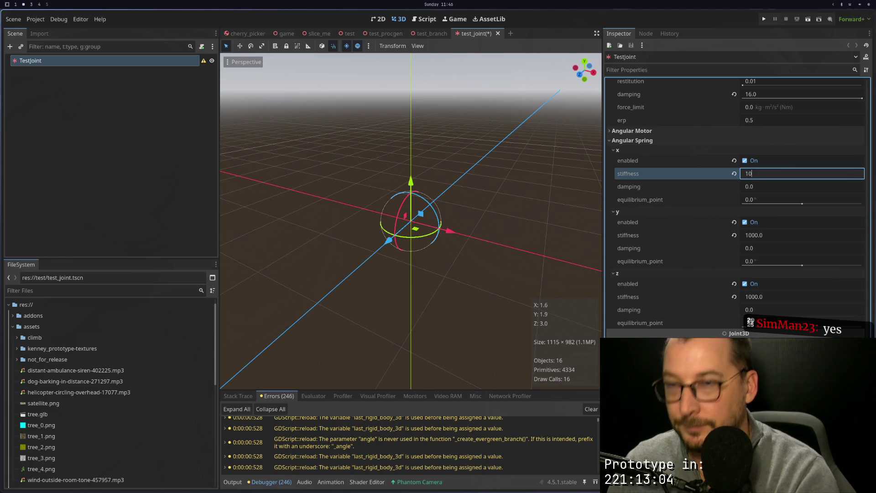
{"action": "type", "text": "000"}
{"action": "key", "text": "ctrl+a"}
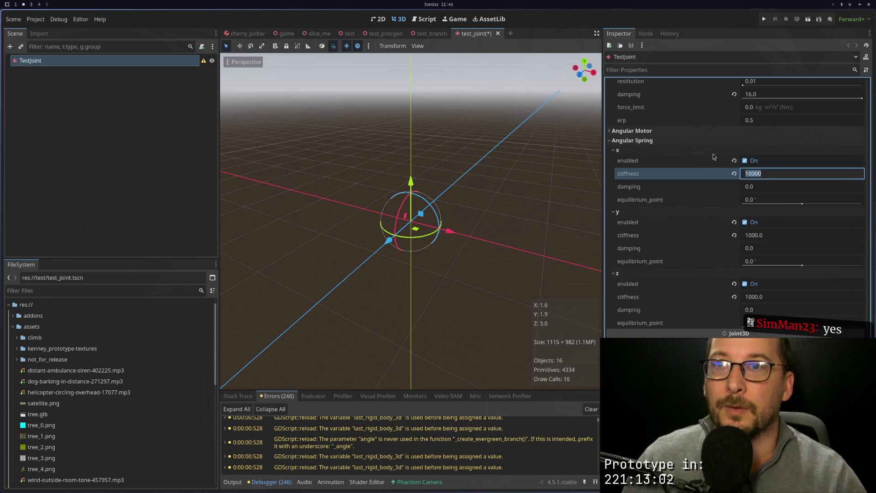
Set the z angular spring stiffness to 10000, then save and run the joint test scene.
{"action": "double_click", "coordinate": [757, 235]}
{"action": "type", "text": "10000"}
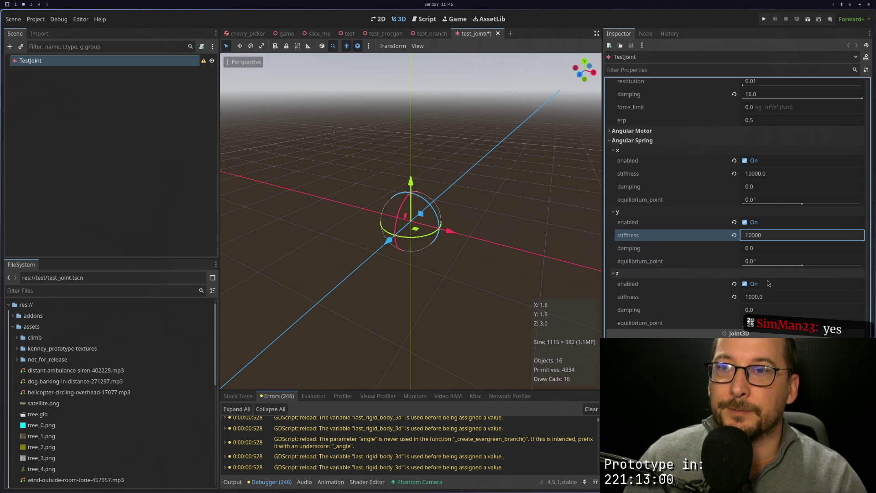
{"action": "left_click", "coordinate": [766, 297]}
{"action": "type", "text": "10000"}
{"action": "key", "text": "Return"}
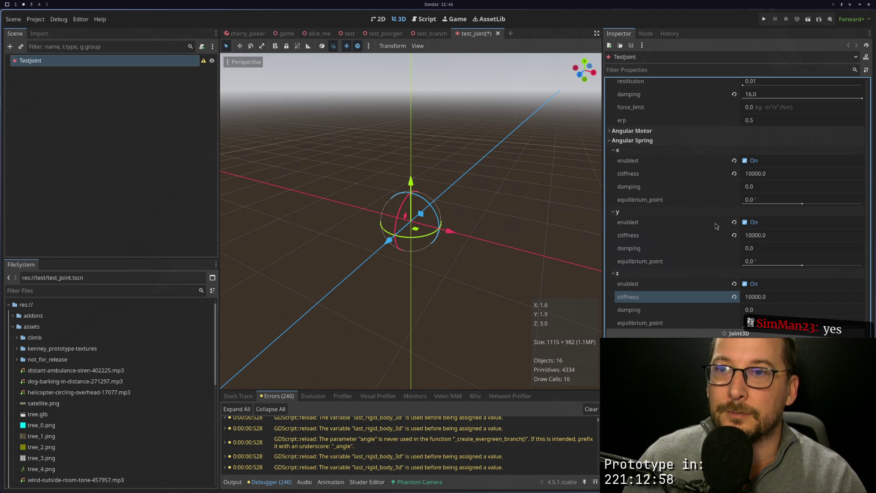
{"action": "left_click", "coordinate": [807, 19]}
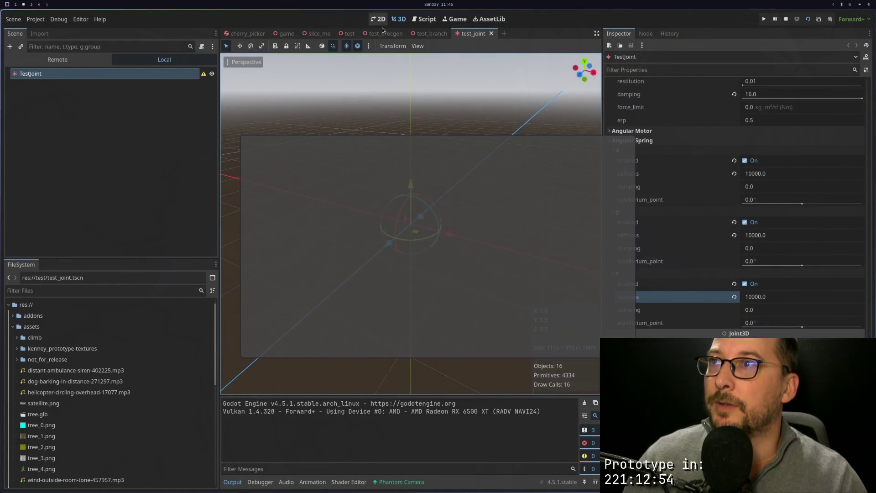
Stop the joint test, run test_procgen and watch the jointed trunk fall into a wavy curve.
{"action": "key", "text": "ctrl+shift+Tab"}
{"action": "key", "text": "ctrl+shift+Tab"}
{"action": "left_click", "coordinate": [786, 20]}
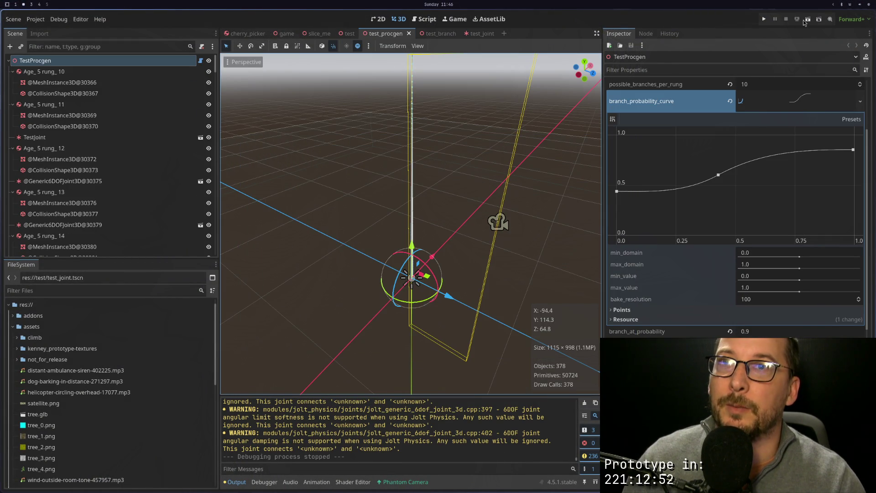
{"action": "left_click", "coordinate": [430, 33]}
{"action": "left_click", "coordinate": [387, 34]}
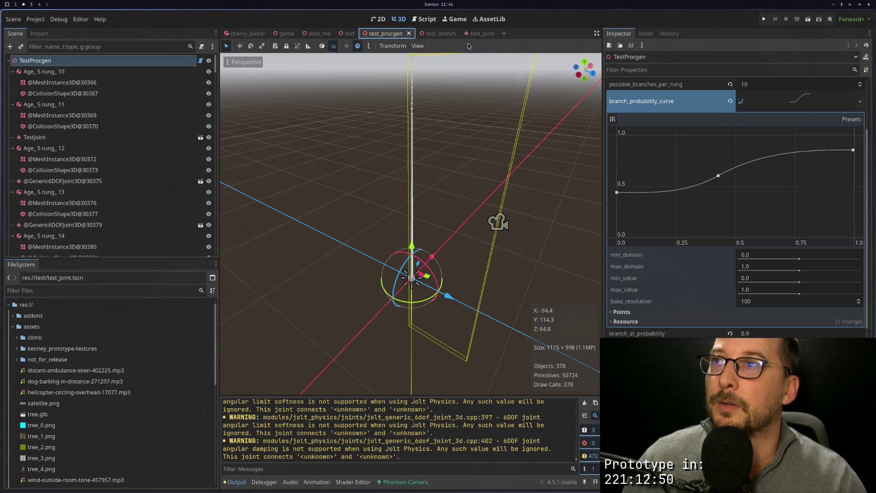
{"action": "key", "text": "F6"}
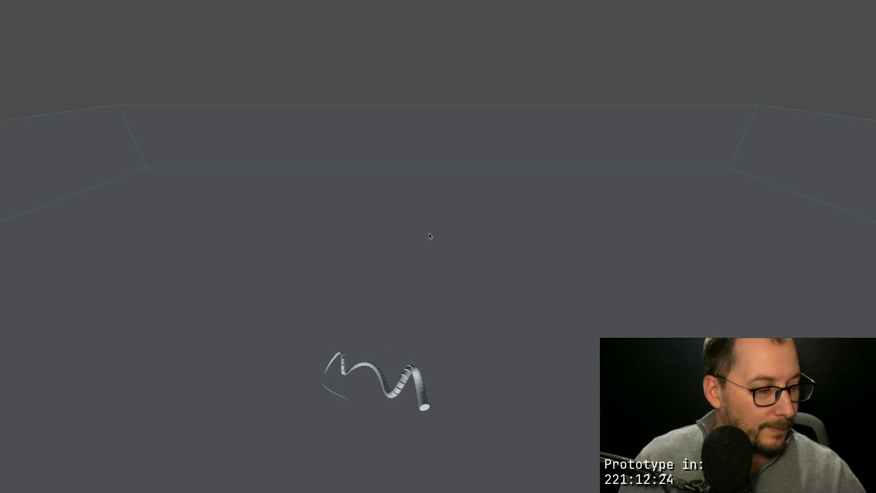
{"action": "key", "text": "F11"}
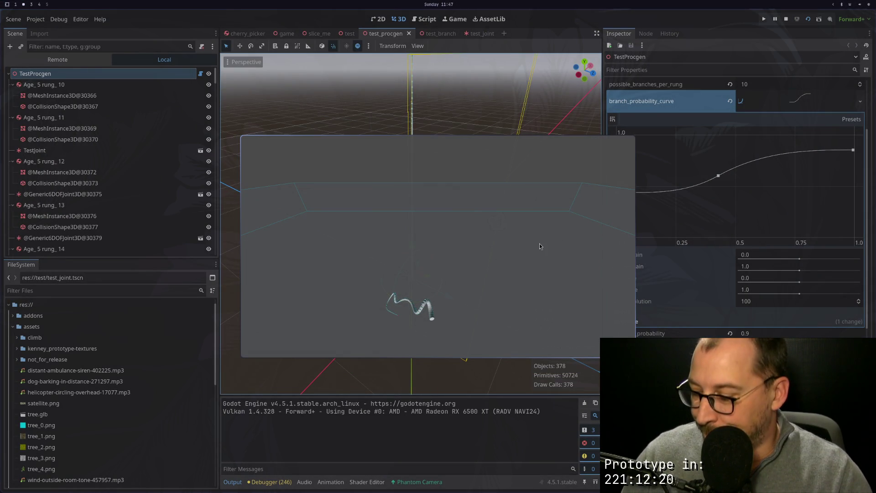
Close the running game and the test_branch scene, and reselect TestJoint in test_joint.
{"action": "key", "text": "Escape"}
{"action": "left_click", "coordinate": [646, 35]}
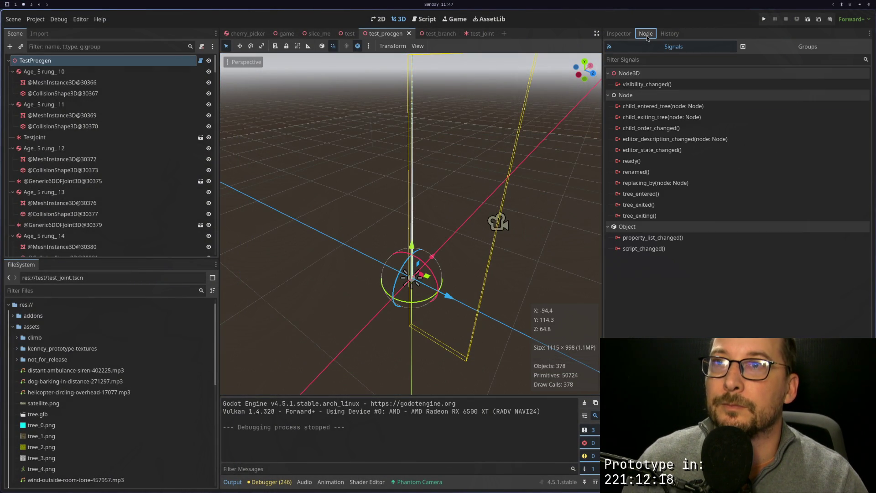
{"action": "left_click", "coordinate": [483, 33]}
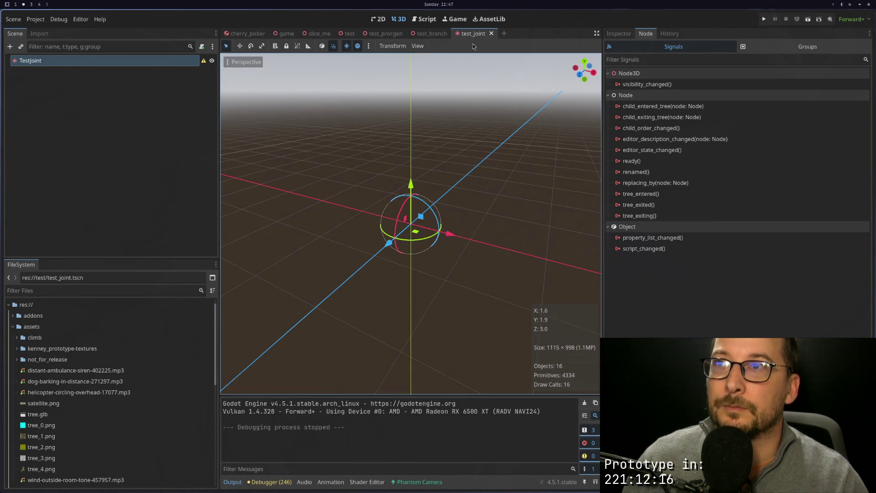
{"action": "left_click", "coordinate": [431, 34]}
{"action": "left_click", "coordinate": [453, 33]}
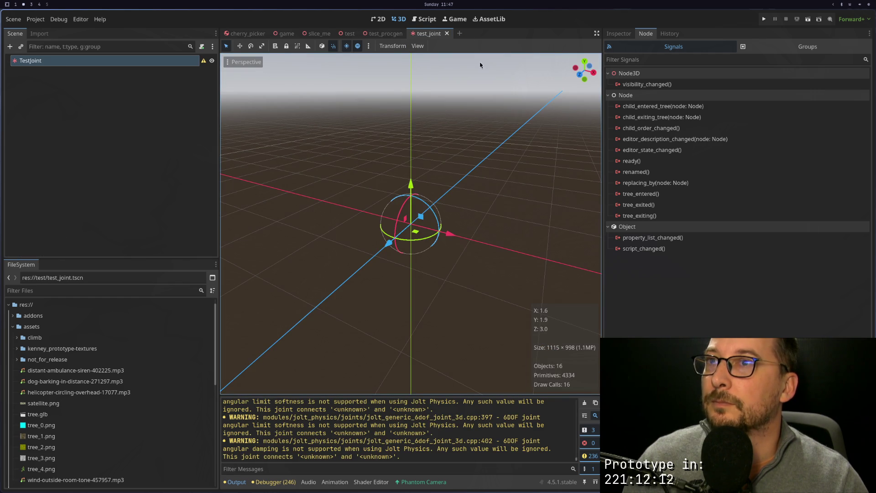
{"action": "left_click", "coordinate": [142, 70]}
{"action": "left_click", "coordinate": [141, 61]}
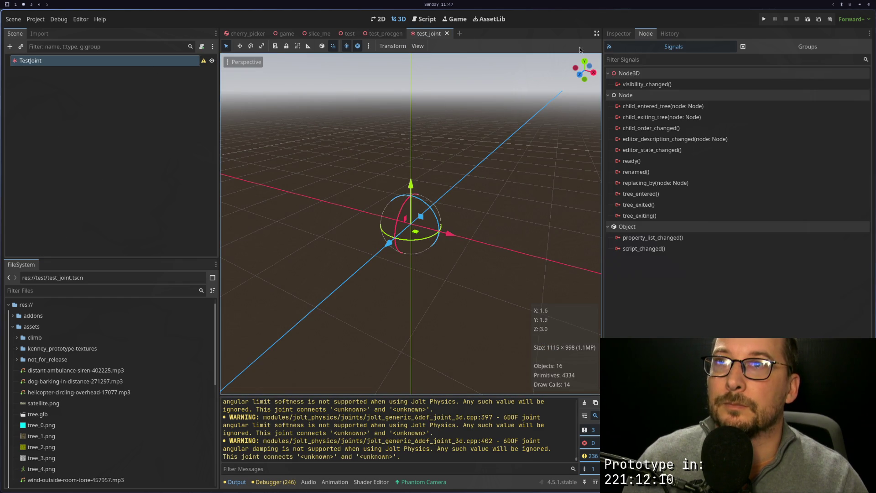
{"action": "left_click", "coordinate": [613, 36]}
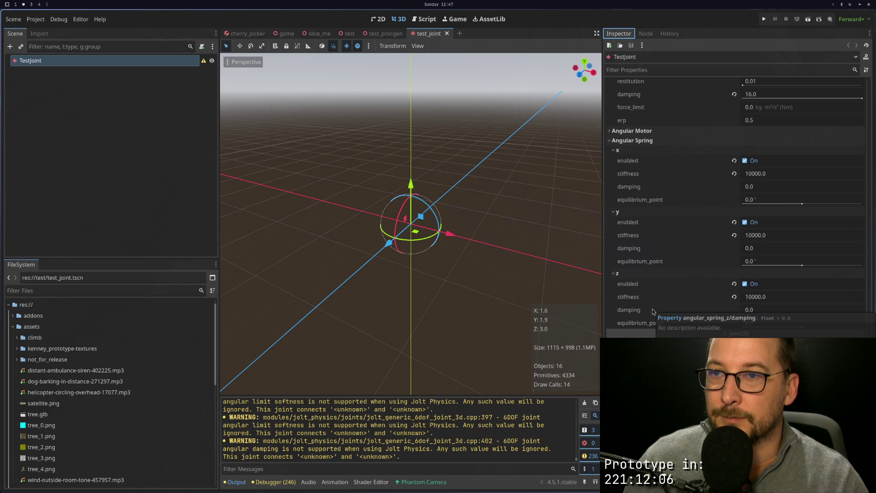
Set TestJoint's angular spring damping to 10000 on z, y and x, then save and run.
{"action": "left_click", "coordinate": [757, 309]}
{"action": "type", "text": "10000"}
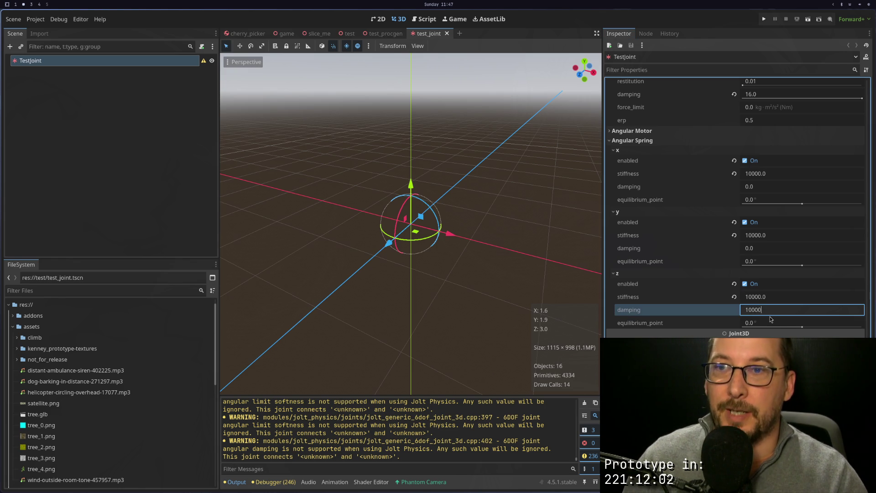
{"action": "key", "text": "Return"}
{"action": "left_click", "coordinate": [767, 249]}
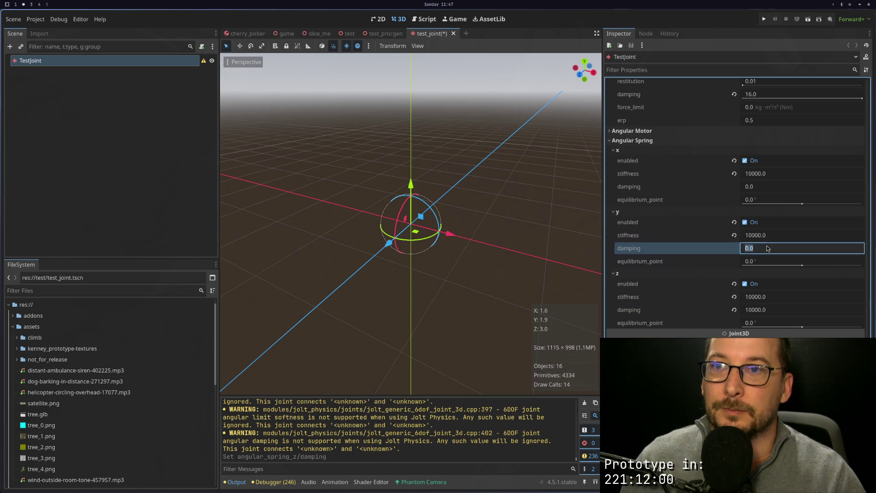
{"action": "type", "text": "10000"}
{"action": "left_click", "coordinate": [773, 187]}
{"action": "type", "text": "10000"}
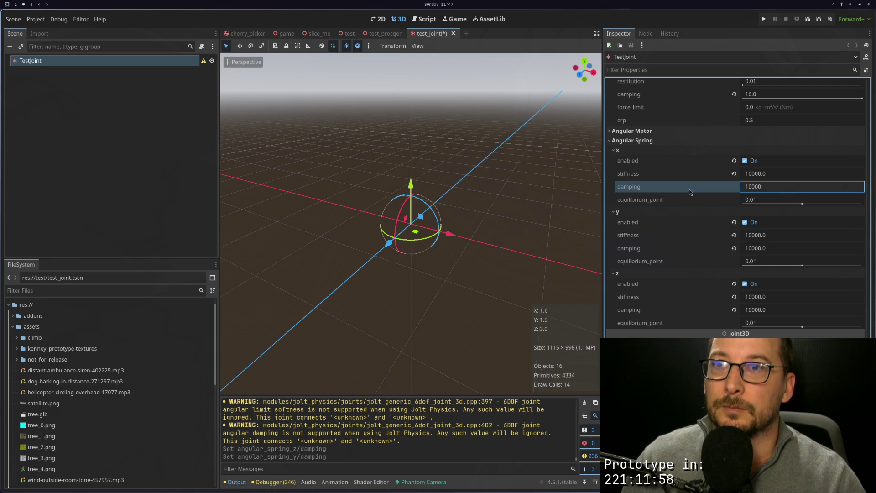
{"action": "key", "text": "Return"}
{"action": "left_click", "coordinate": [808, 20]}
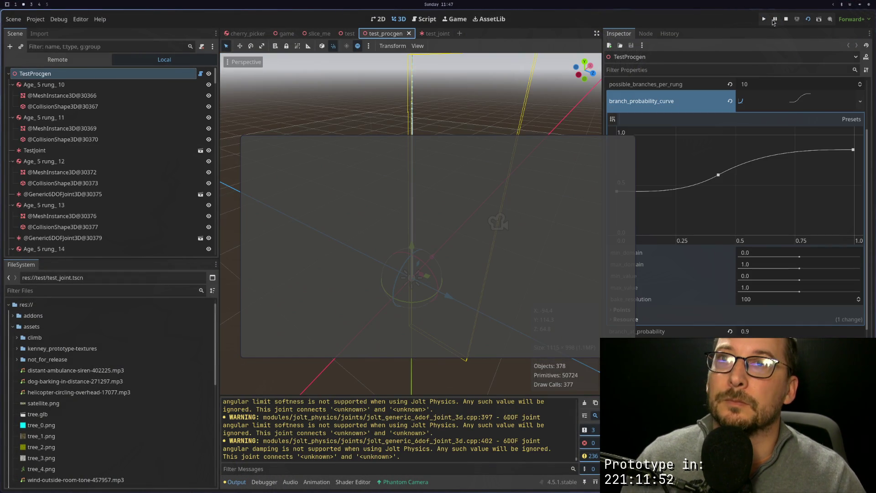
Rerun the procedural tree with heavily damped joints, see the trunk still curl, then close it.
{"action": "left_click", "coordinate": [807, 20]}
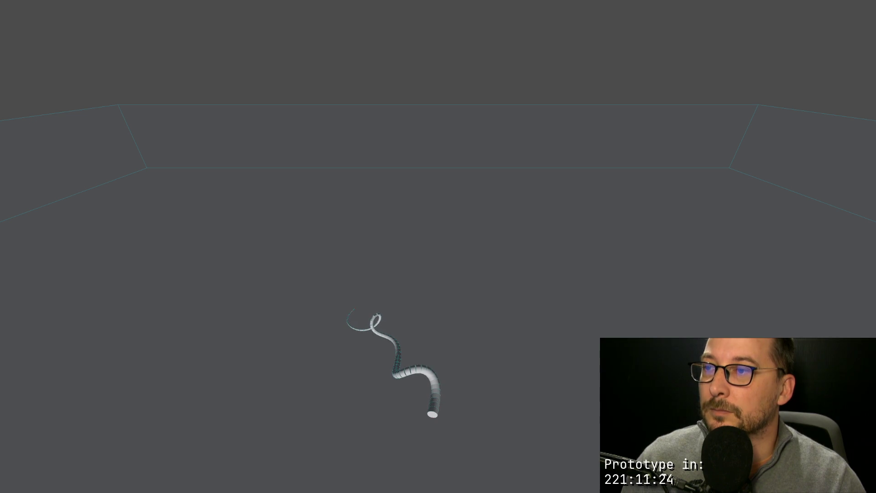
{"action": "key", "text": "Escape"}
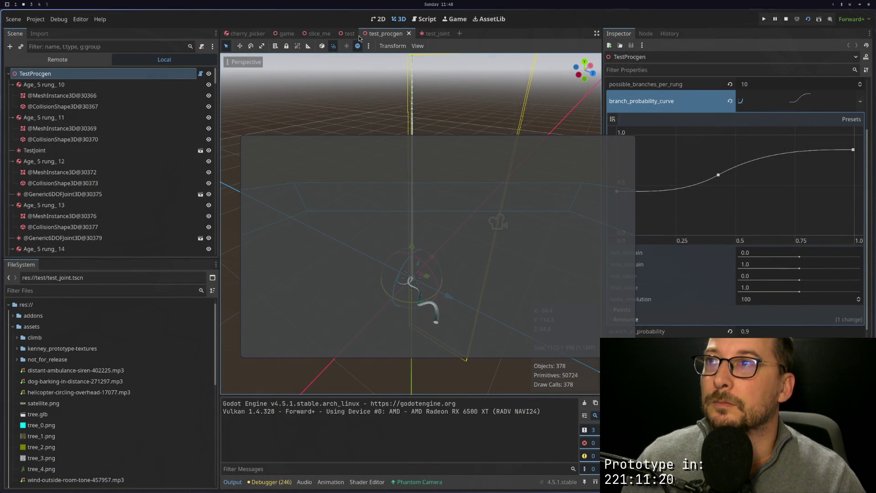
{"action": "left_click", "coordinate": [187, 74]}
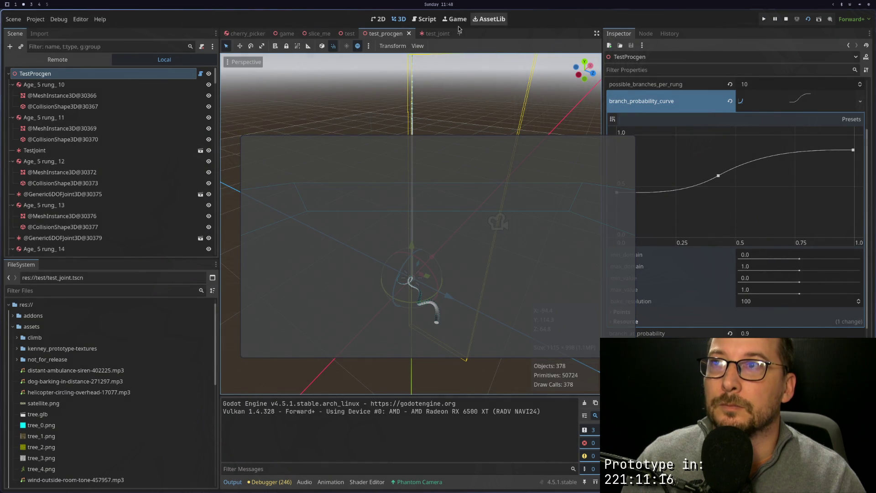
Reset TestJoint's z, y and x angular spring damping to the default 0.
{"action": "left_click", "coordinate": [433, 35]}
{"action": "left_click", "coordinate": [735, 310]}
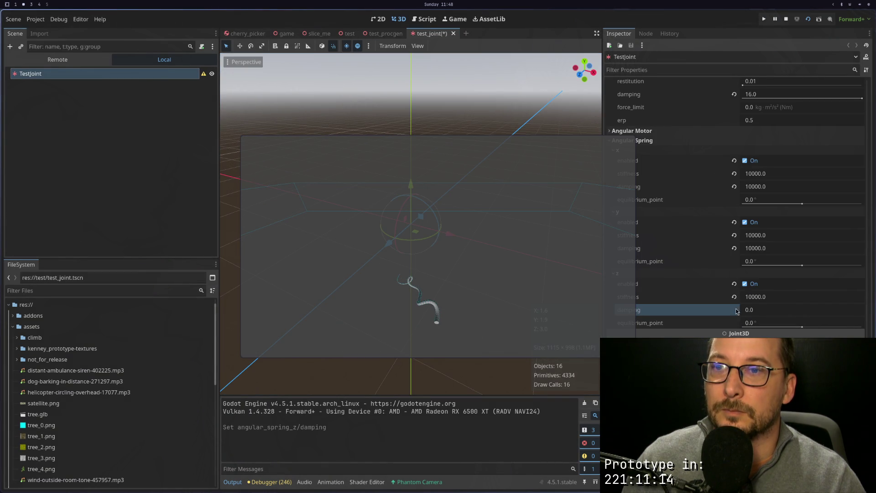
{"action": "left_click", "coordinate": [734, 248]}
{"action": "left_click", "coordinate": [734, 187]}
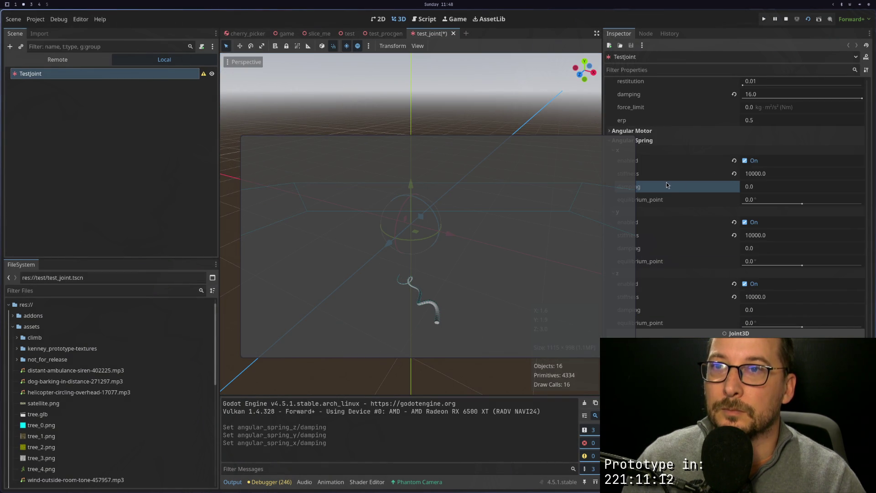
{"action": "scroll", "coordinate": [669, 204], "scroll_direction": "up", "scroll_amount": 5}
{"action": "left_click_drag", "start_coordinate": [563, 218], "coordinate": [431, 264]}
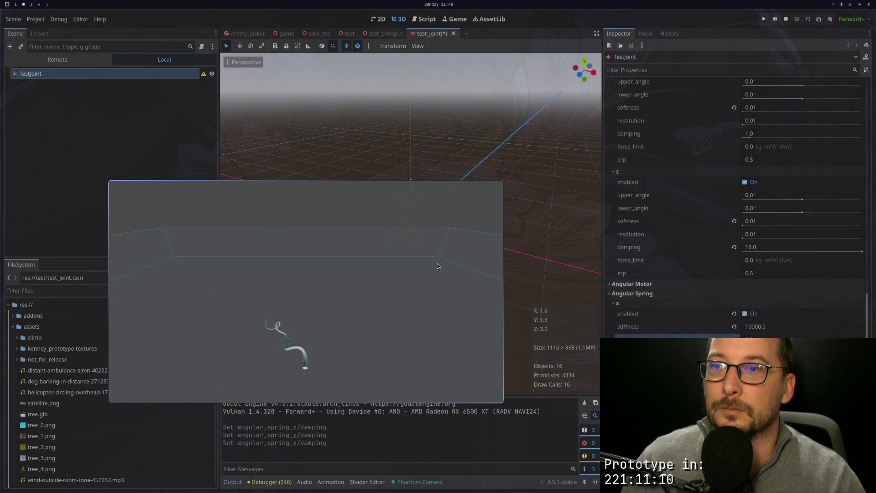
Raise the angular spring stiffness to 100000, then save and rerun the joint test.
{"action": "left_click", "coordinate": [776, 327]}
{"action": "type", "text": "100000"}
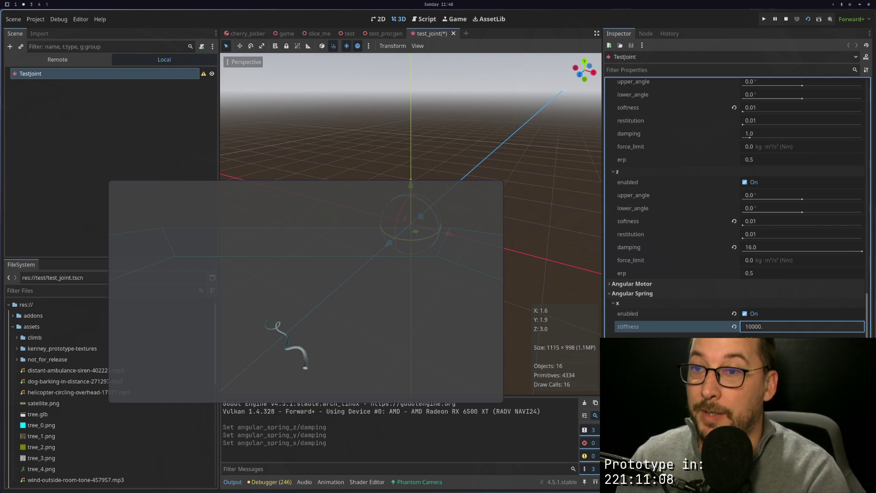
{"action": "key", "text": "Return"}
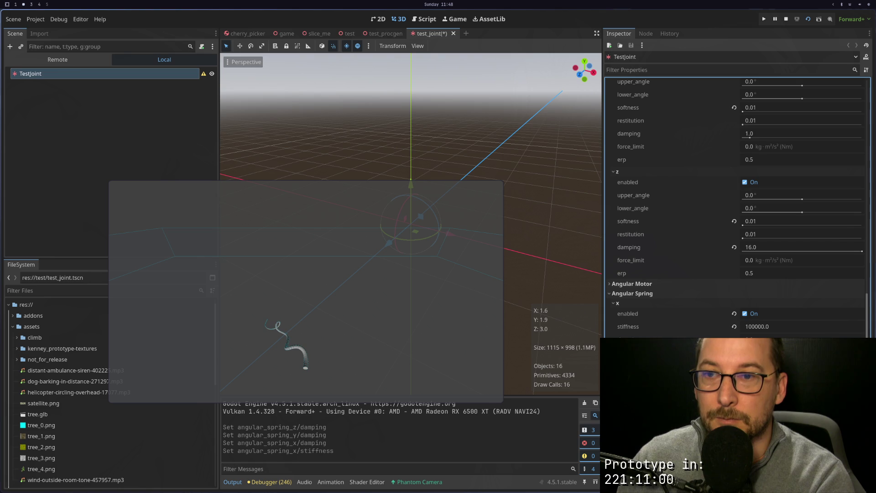
{"action": "left_click", "coordinate": [775, 326]}
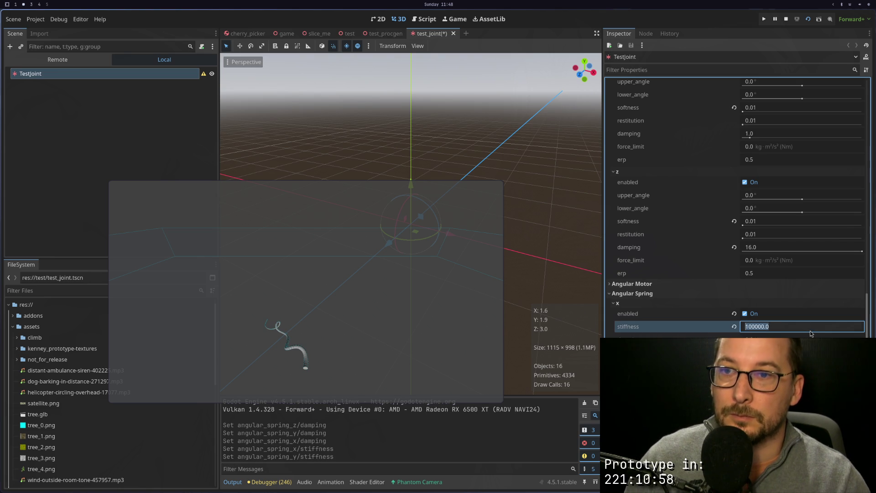
{"action": "key", "text": "Escape"}
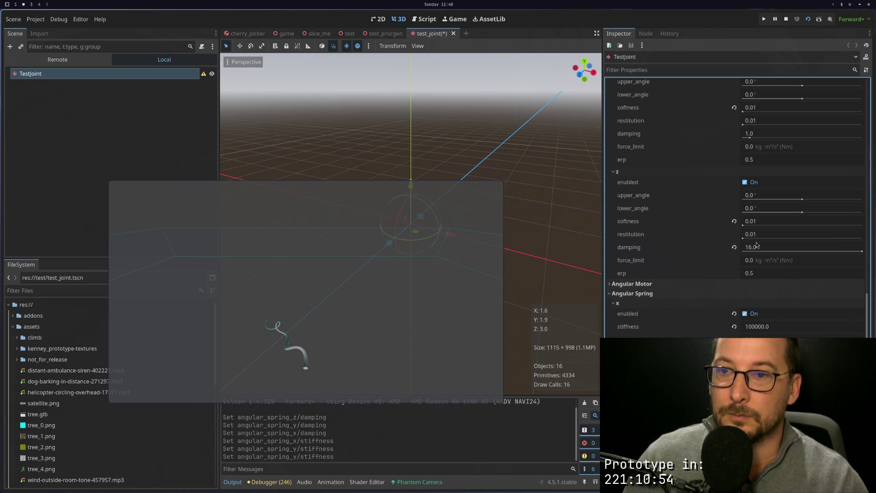
{"action": "left_click", "coordinate": [810, 21]}
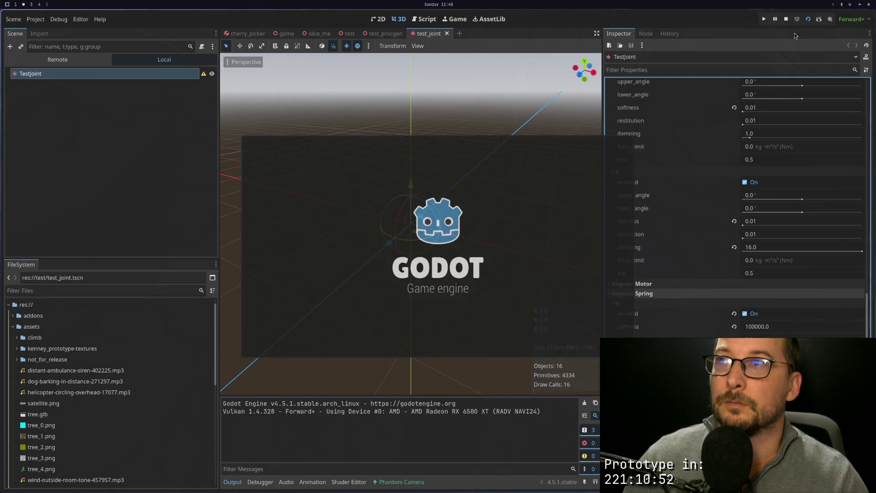
Run the procedural tree with 100000-stiffness springs, watch the trunk topple, then stop it.
{"action": "left_click", "coordinate": [373, 36]}
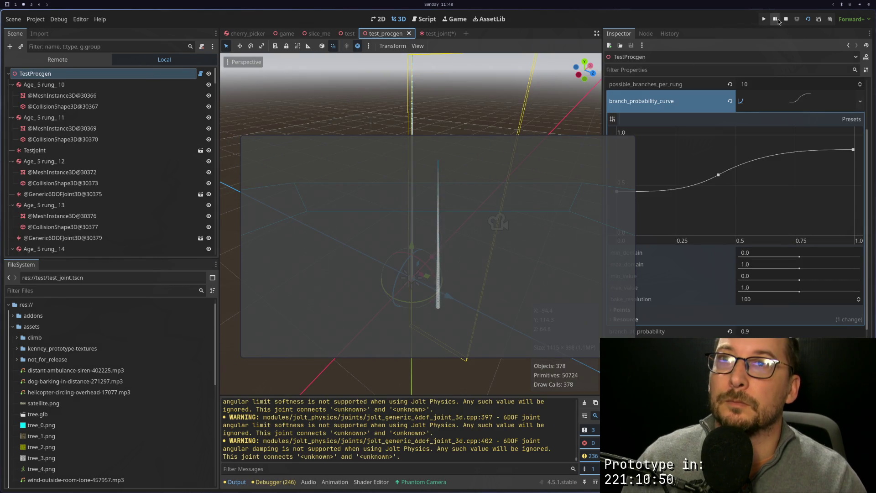
{"action": "left_click", "coordinate": [785, 19]}
{"action": "left_click", "coordinate": [810, 22]}
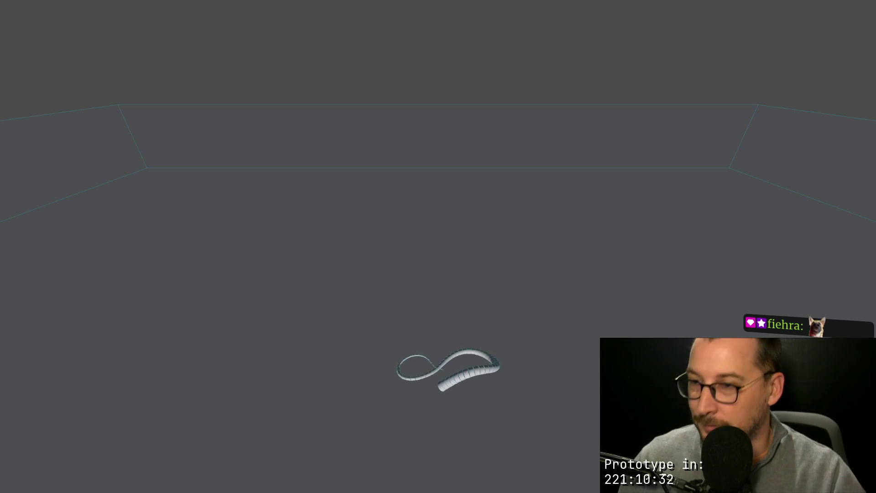
{"action": "key", "text": "F8"}
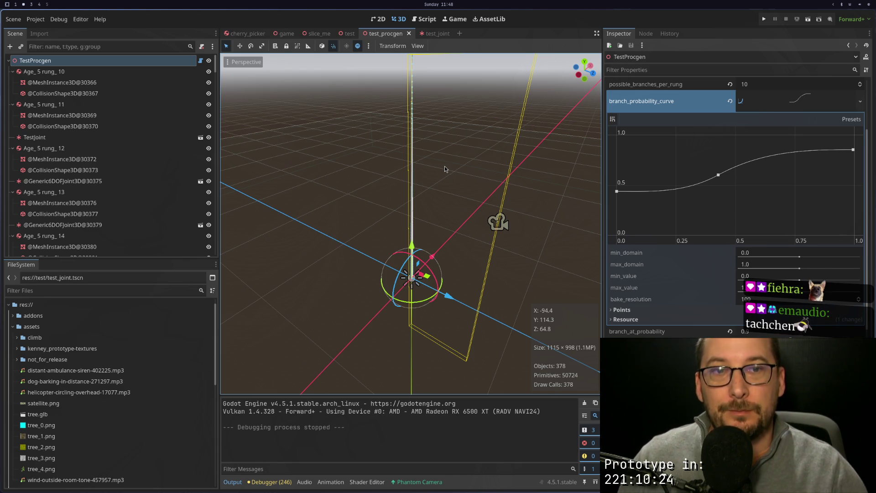
Open test_joint and try 100000 for the x linear limit damping, then undo it.
{"action": "left_click", "coordinate": [647, 34]}
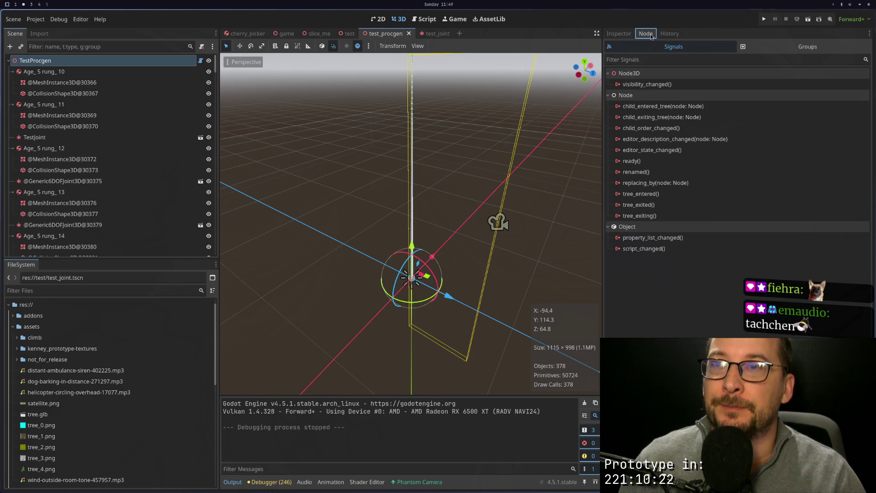
{"action": "left_click", "coordinate": [611, 36]}
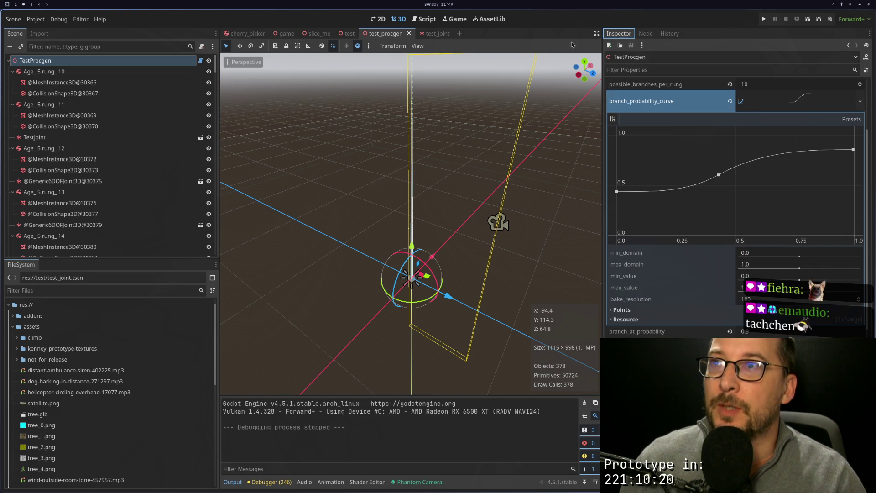
{"action": "left_click", "coordinate": [434, 34]}
{"action": "scroll", "coordinate": [678, 160], "scroll_direction": "up", "scroll_amount": 10}
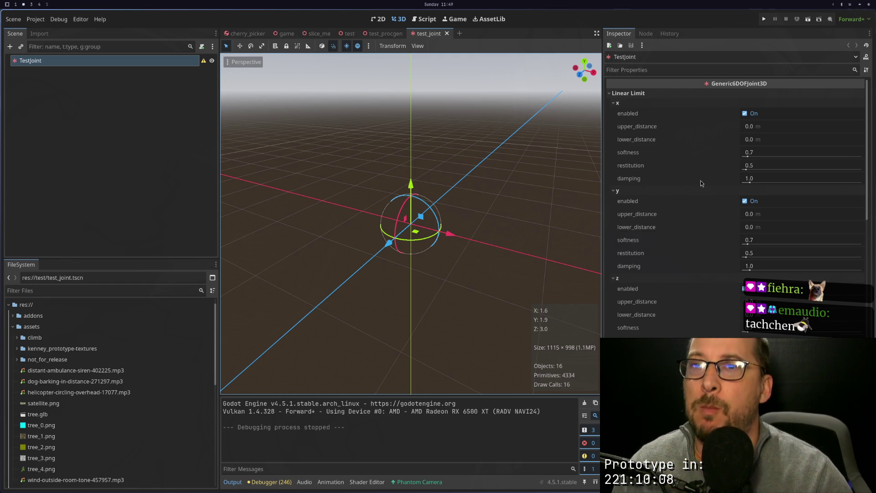
{"action": "left_click", "coordinate": [772, 177]}
{"action": "type", "text": "100000"}
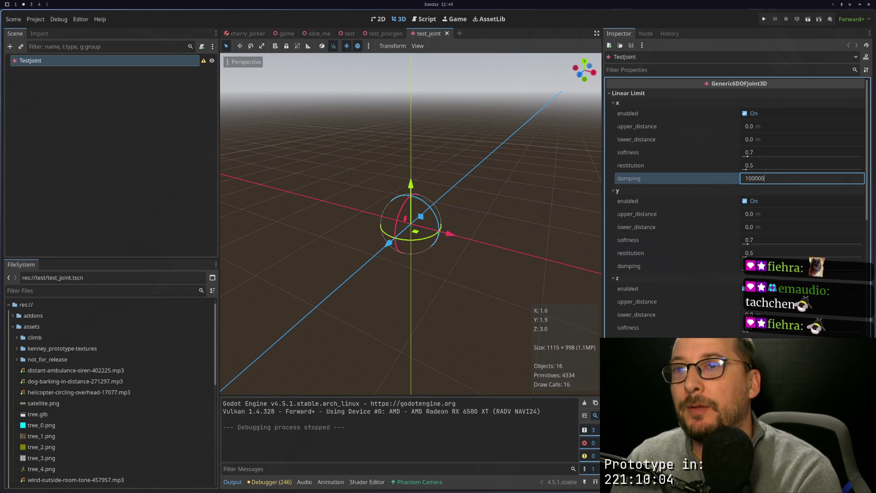
{"action": "key", "text": "Tab"}
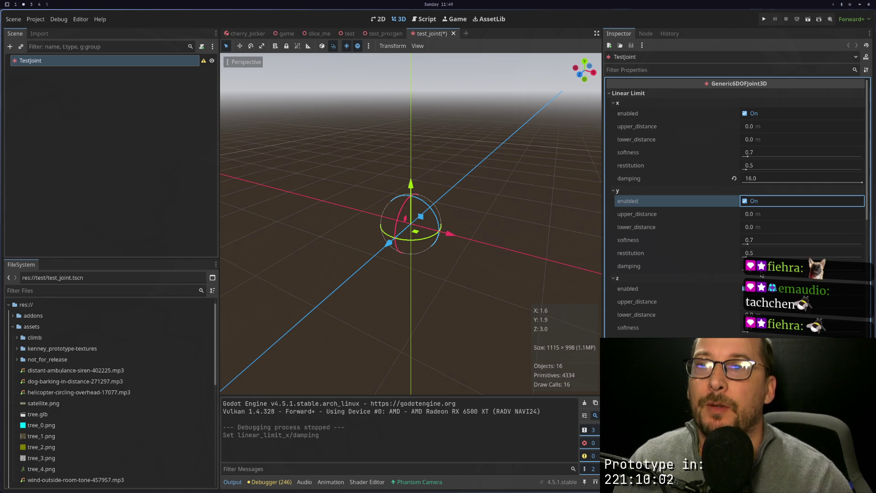
{"action": "key", "text": "shift+Tab"}
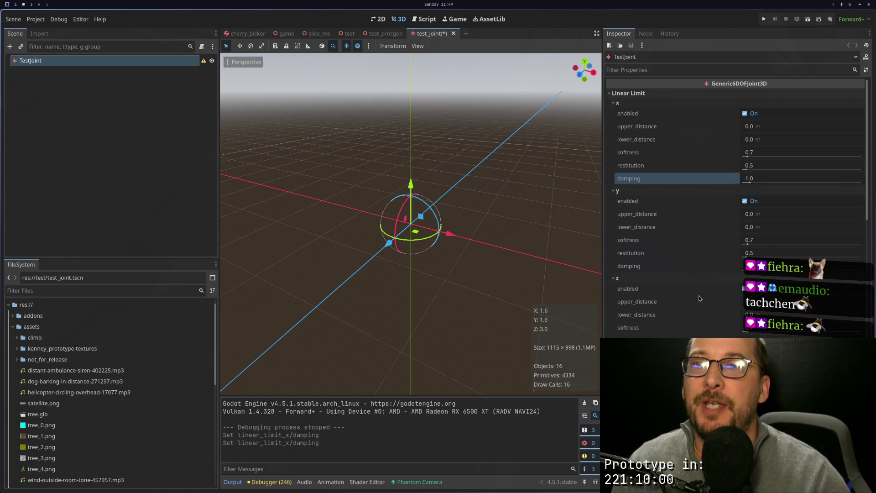
{"action": "scroll", "coordinate": [699, 295], "scroll_direction": "down", "scroll_amount": 10}
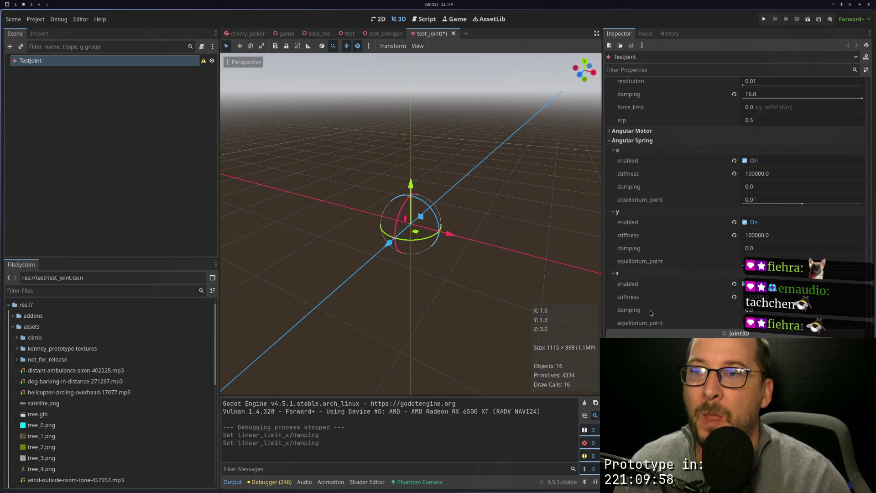
{"action": "scroll", "coordinate": [650, 311], "scroll_direction": "up", "scroll_amount": 4}
{"action": "scroll", "coordinate": [652, 238], "scroll_direction": "up", "scroll_amount": 7}
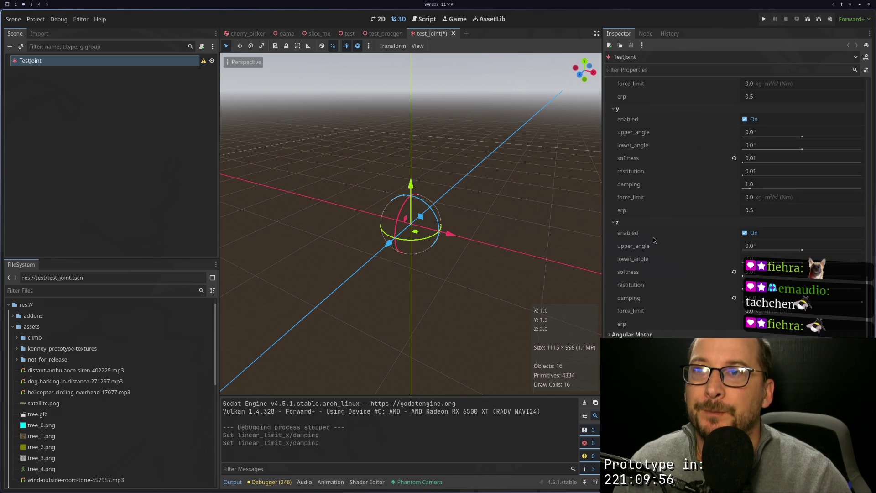
{"action": "scroll", "coordinate": [696, 297], "scroll_direction": "up", "scroll_amount": 3}
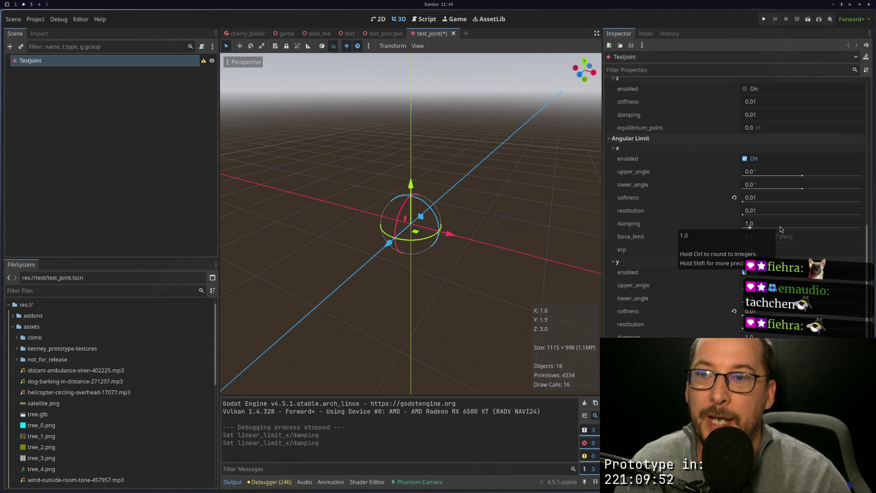
Set TestJoint's x and y angular limit damping to 16.0 and run the joint test scene.
{"action": "left_click", "coordinate": [750, 337]}
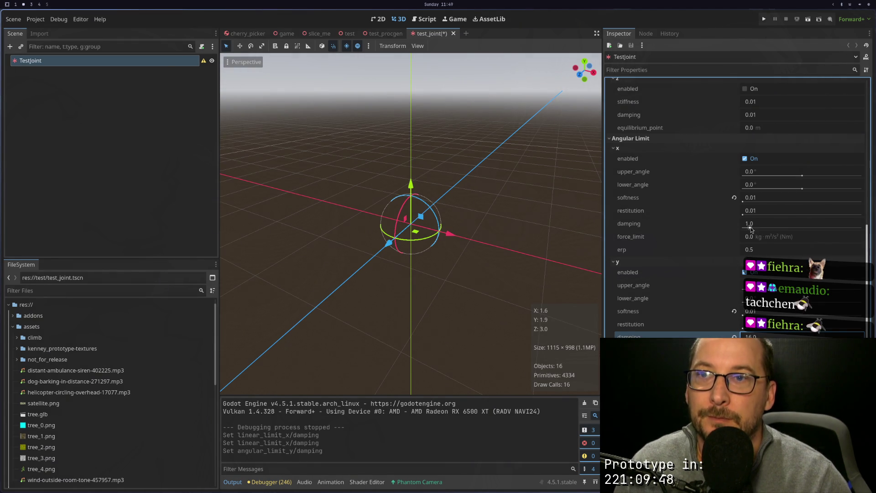
{"action": "left_click_drag", "start_coordinate": [752, 230], "coordinate": [858, 241]}
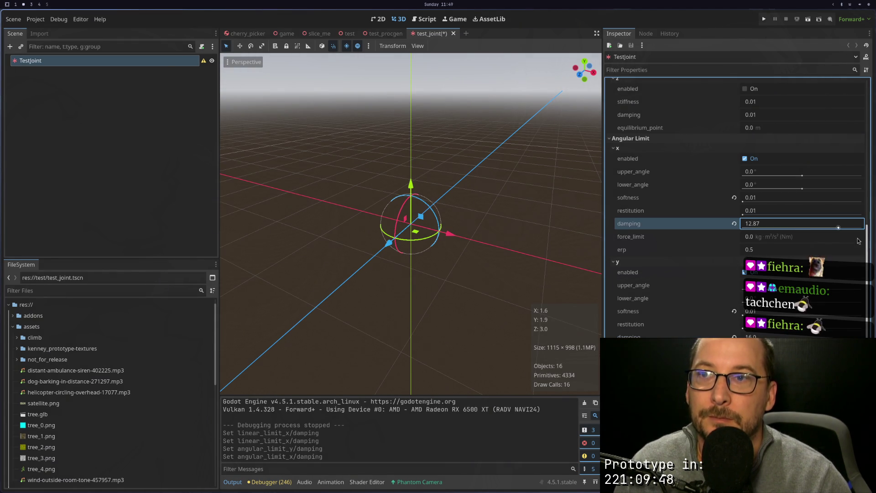
{"action": "left_click", "coordinate": [807, 20]}
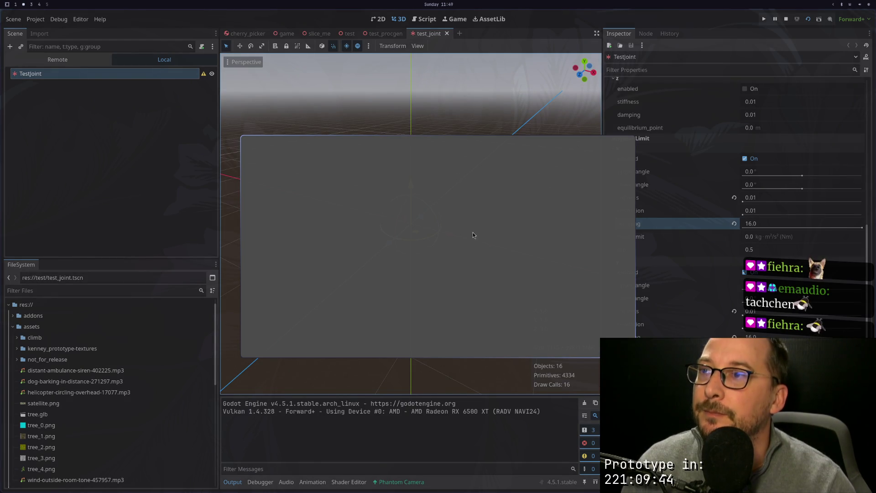
{"action": "left_click", "coordinate": [386, 33]}
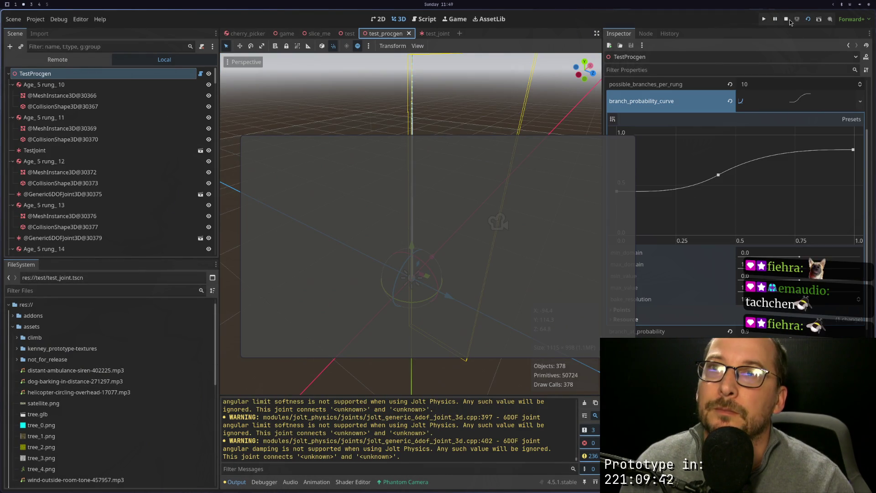
Run test_procgen with damped angular limits and close it once the trunk coils on the ground.
{"action": "left_click", "coordinate": [808, 18]}
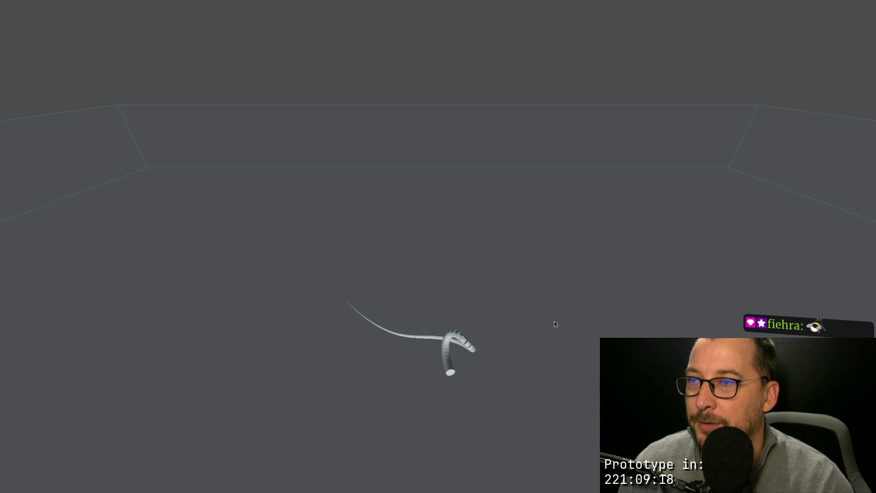
{"action": "key", "text": "Escape"}
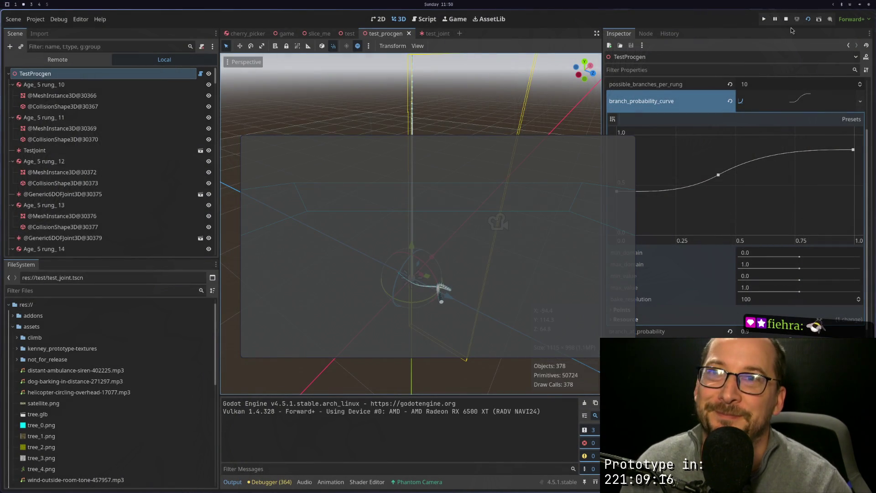
{"action": "left_click", "coordinate": [786, 20]}
Revert TestJoint's angular limit damping to 1.0 and softness to 0.5.
{"action": "left_click", "coordinate": [429, 33]}
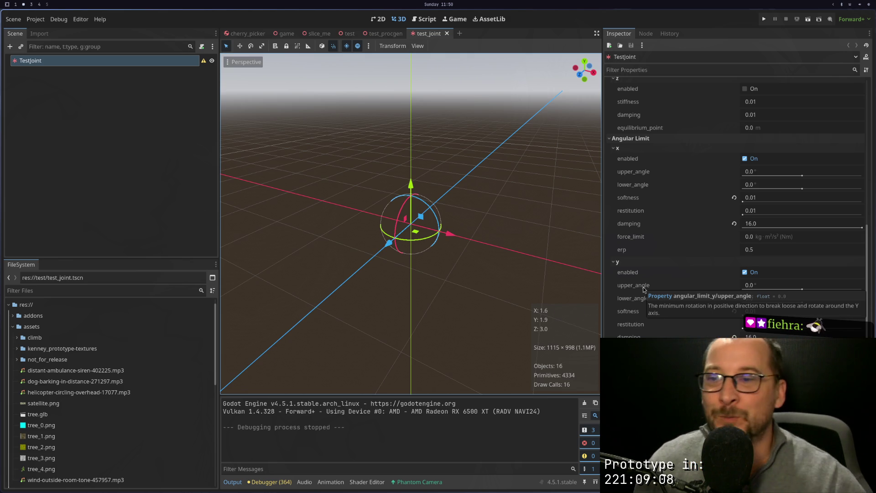
{"action": "scroll", "coordinate": [658, 267], "scroll_direction": "down", "scroll_amount": 10}
{"action": "scroll", "coordinate": [658, 271], "scroll_direction": "up", "scroll_amount": 10}
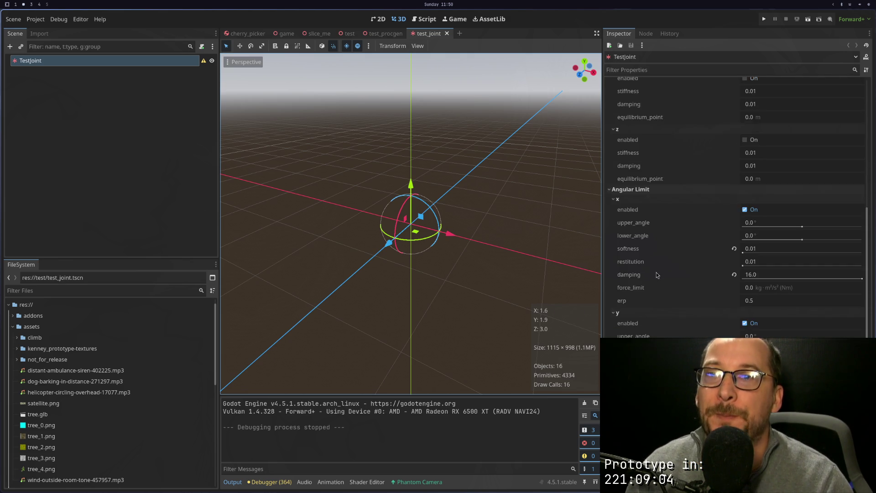
{"action": "scroll", "coordinate": [656, 275], "scroll_direction": "down", "scroll_amount": 5}
{"action": "left_click", "coordinate": [735, 247]}
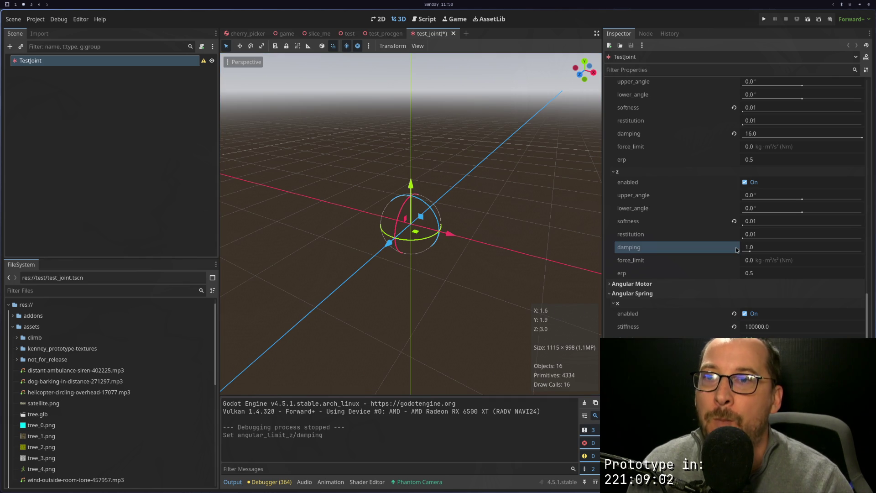
{"action": "left_click", "coordinate": [734, 221]}
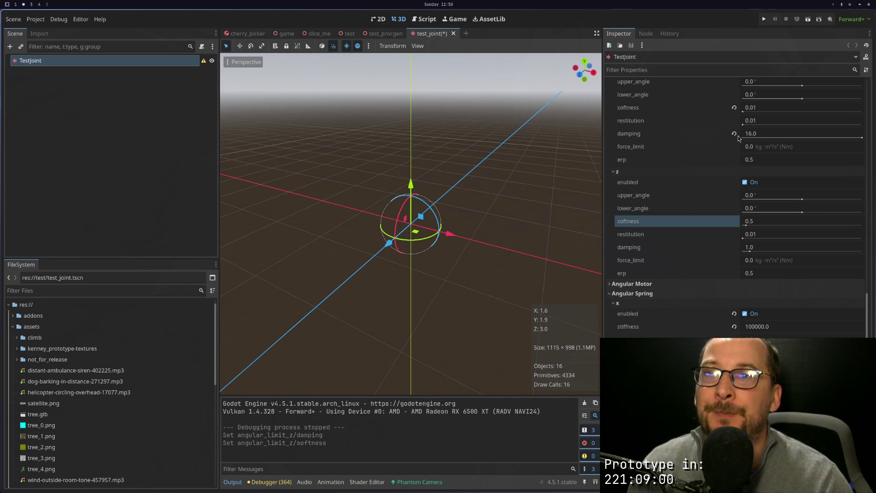
{"action": "left_click", "coordinate": [734, 108]}
{"action": "scroll", "coordinate": [735, 137], "scroll_direction": "up", "scroll_amount": 5}
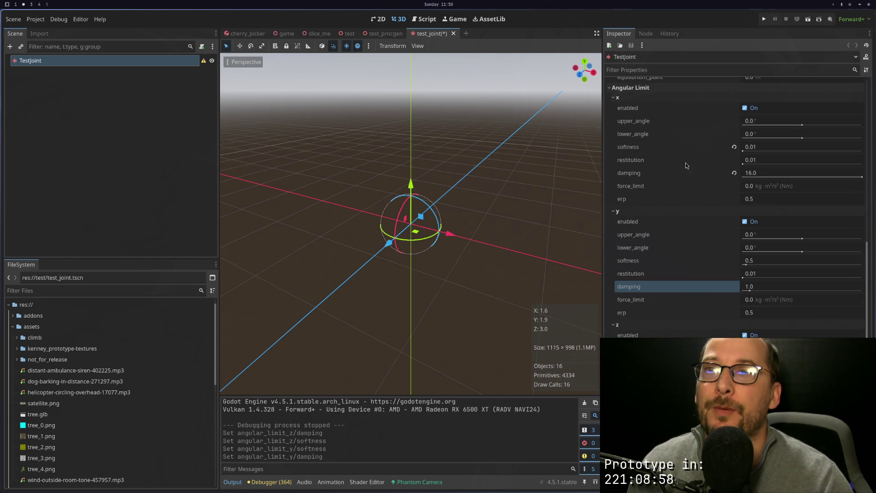
{"action": "left_click", "coordinate": [740, 203]}
{"action": "left_click", "coordinate": [740, 201]}
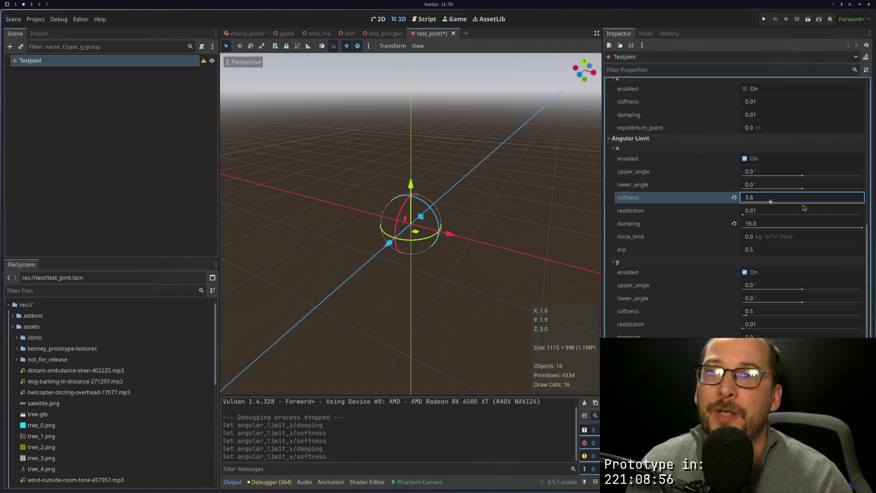
{"action": "key", "text": "Return"}
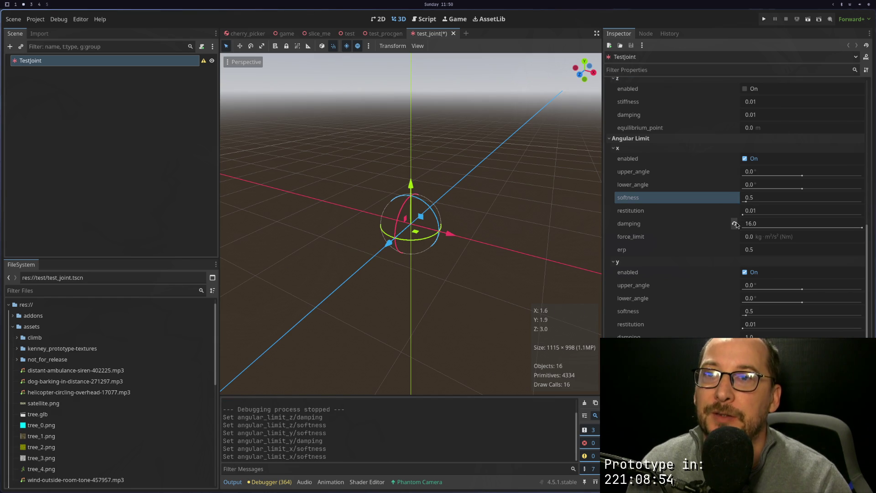
{"action": "left_click", "coordinate": [734, 224]}
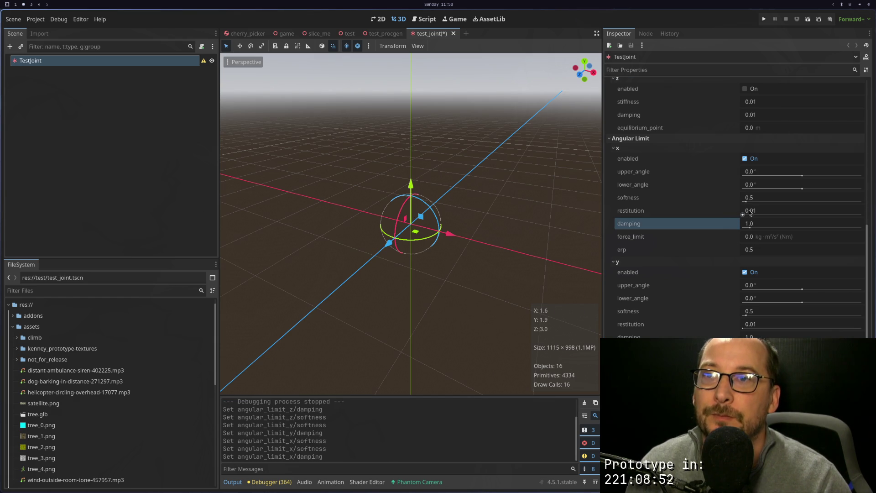
Lower x, y and z angular limit softness to 0.01 and run the joint test scene.
{"action": "left_click_drag", "start_coordinate": [746, 201], "coordinate": [719, 201]}
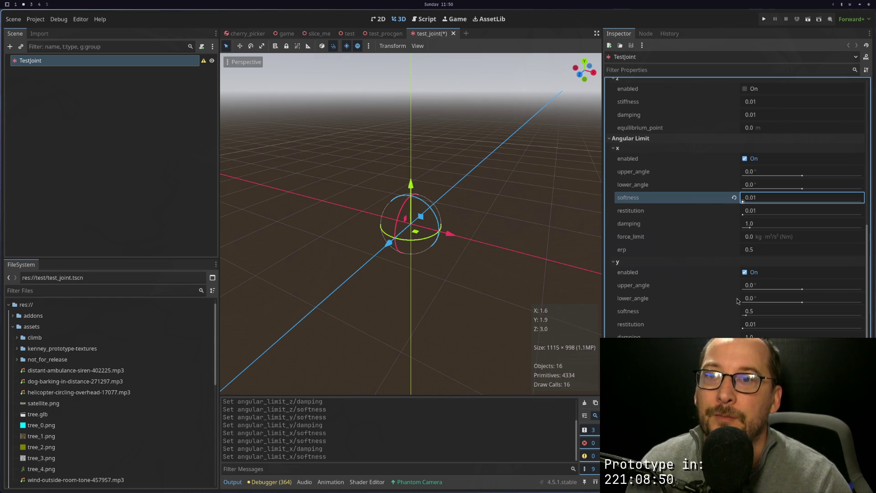
{"action": "left_click_drag", "start_coordinate": [746, 315], "coordinate": [743, 318]}
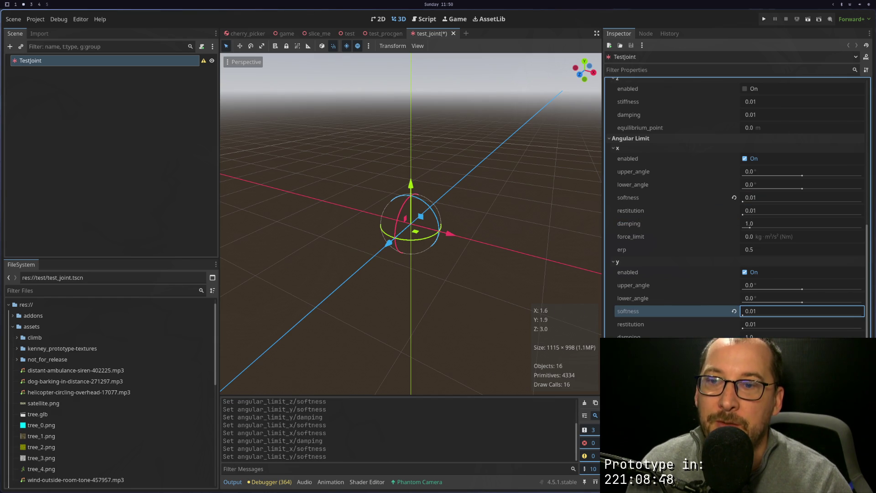
{"action": "left_click_drag", "start_coordinate": [746, 428], "coordinate": [730, 428]}
{"action": "left_click", "coordinate": [808, 20]}
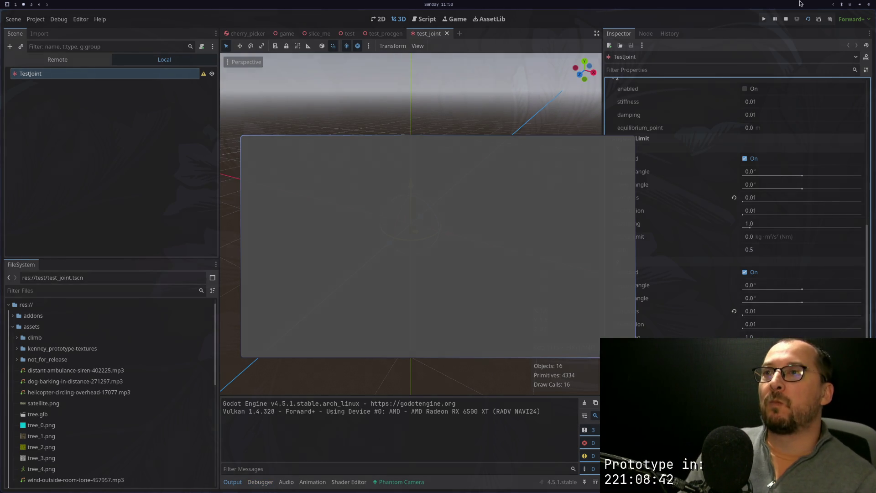
Stop the joint test, run the test_procgen scene to watch the retuned tree, then close it.
{"action": "left_click", "coordinate": [372, 30]}
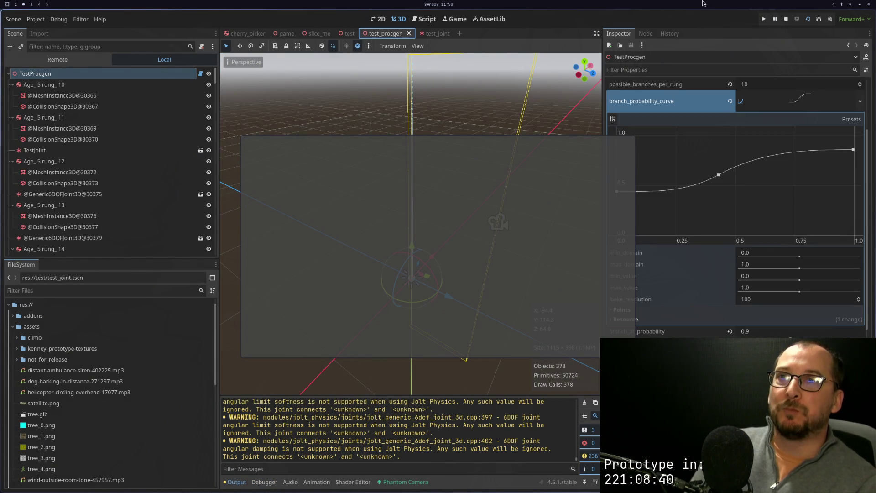
{"action": "left_click", "coordinate": [786, 19]}
{"action": "left_click", "coordinate": [808, 19]}
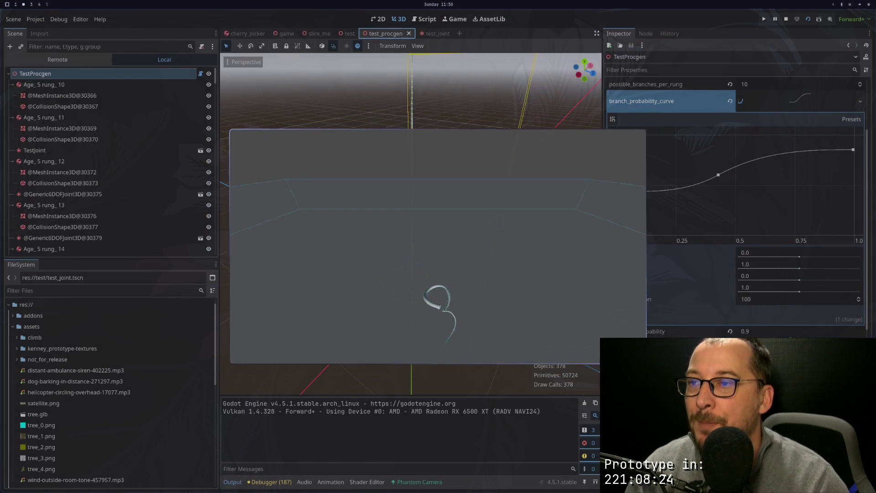
{"action": "key", "text": "Escape"}
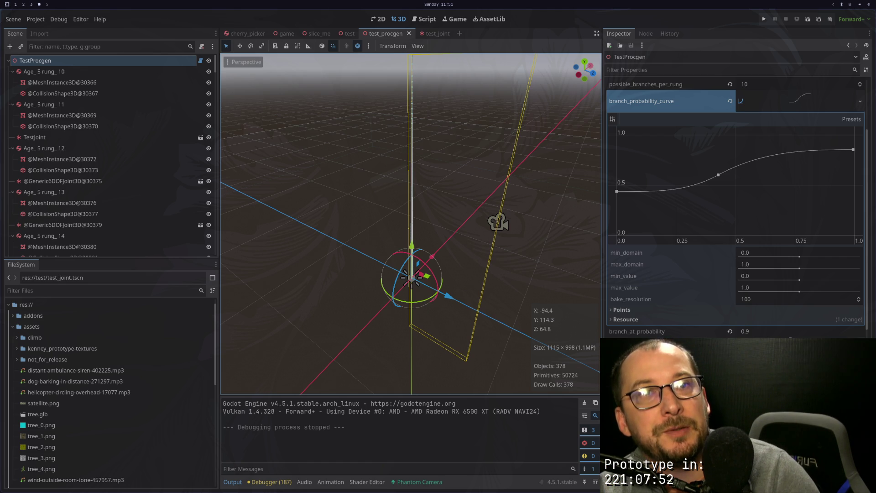
{"action": "scroll", "coordinate": [688, 254], "scroll_direction": "down", "scroll_amount": 3}
{"action": "left_click", "coordinate": [684, 211]}
{"action": "scroll", "coordinate": [687, 254], "scroll_direction": "down", "scroll_amount": 4}
{"action": "key", "text": "super+4"}
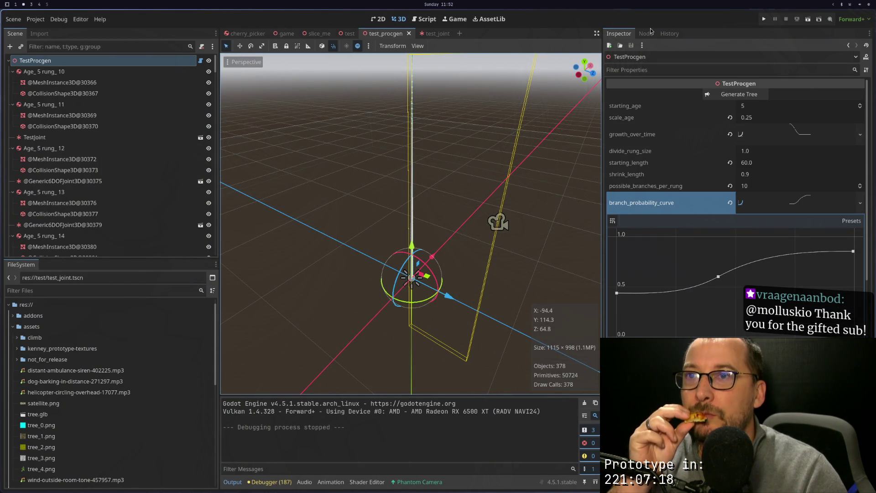
On TestJoint, set the z, y and x linear spring stiffness to 100000.0.
{"action": "left_click", "coordinate": [429, 33]}
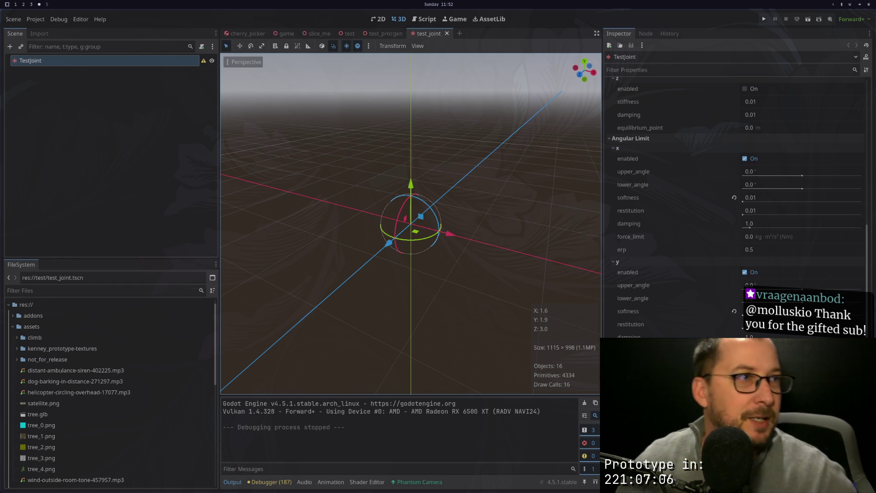
{"action": "key", "text": "super+2"}
{"action": "scroll", "coordinate": [735, 205], "scroll_direction": "down", "scroll_amount": 5}
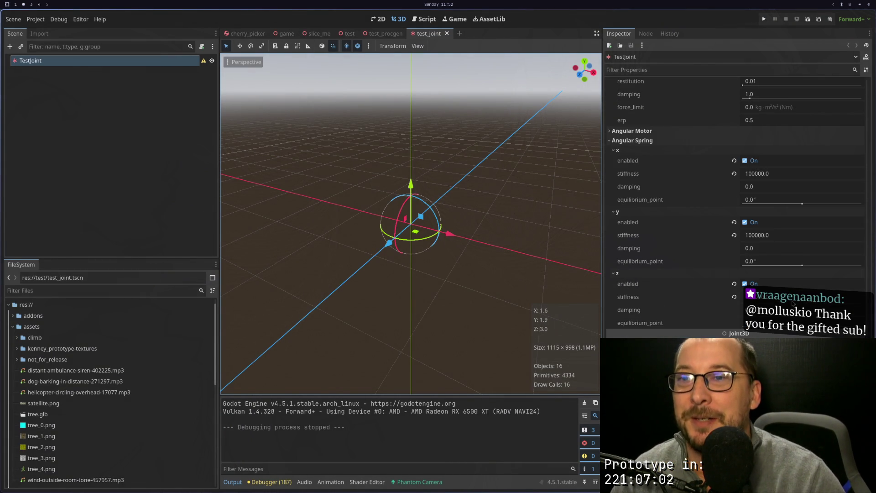
{"action": "scroll", "coordinate": [656, 308], "scroll_direction": "up", "scroll_amount": 15}
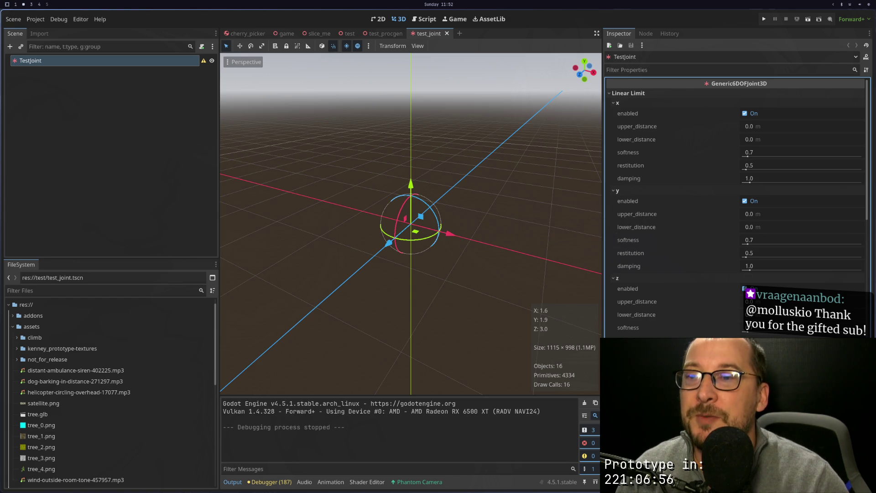
{"action": "scroll", "coordinate": [734, 205], "scroll_direction": "down", "scroll_amount": 10}
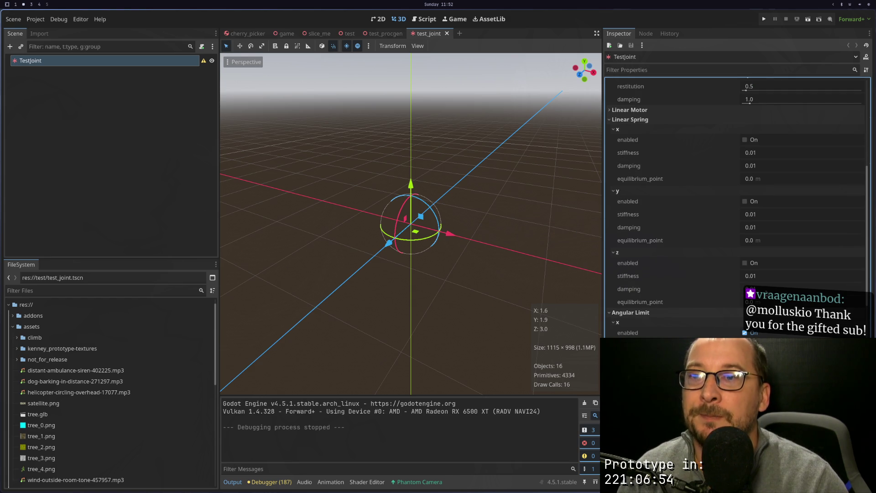
{"action": "left_click", "coordinate": [690, 289]}
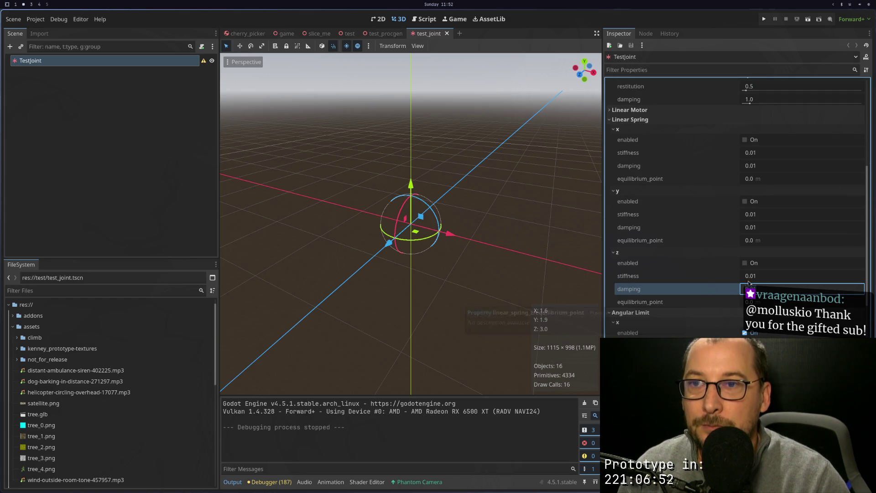
{"action": "left_click", "coordinate": [755, 275]}
{"action": "type", "text": "100000.0"}
{"action": "left_click", "coordinate": [755, 214]}
{"action": "type", "text": "100000.0"}
{"action": "left_click", "coordinate": [761, 153]}
{"action": "type", "text": "100000.0"}
Enable the x, y and z linear springs and run the game.
{"action": "left_click", "coordinate": [753, 142]}
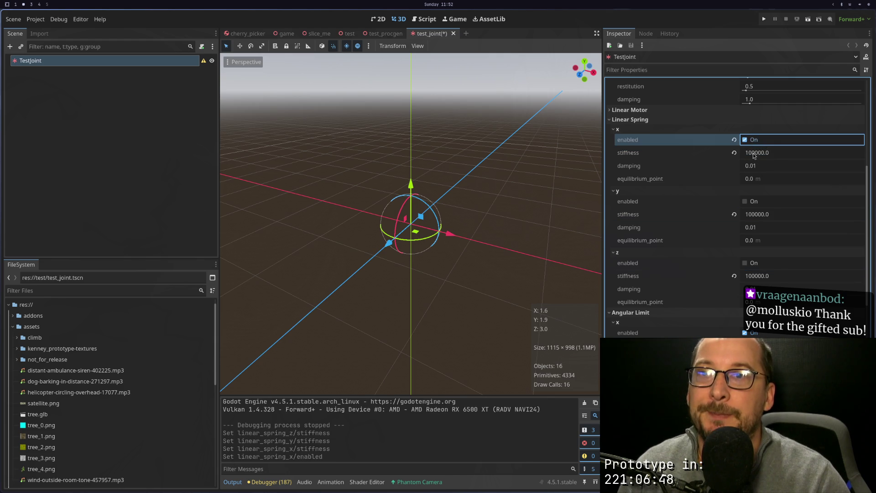
{"action": "left_click", "coordinate": [749, 203]}
{"action": "left_click", "coordinate": [753, 262]}
{"action": "left_click", "coordinate": [808, 19]}
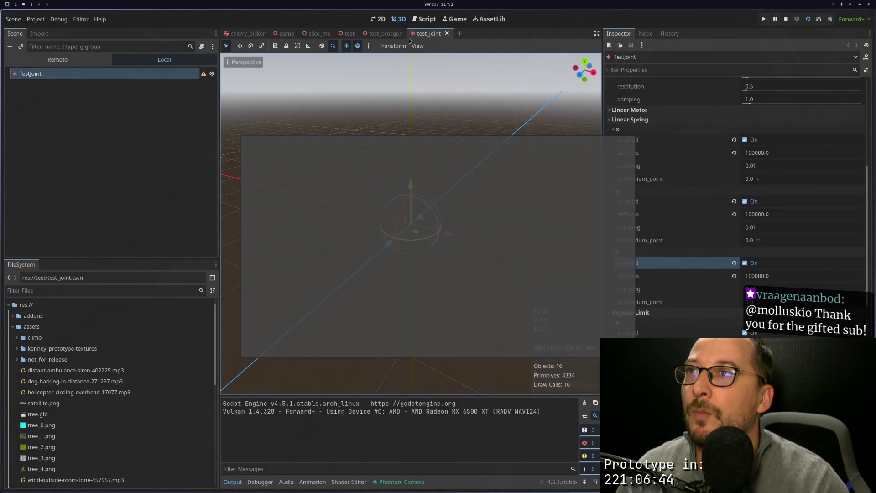
Restart the game on test_procgen and toggle fullscreen with F11 to watch the trunk coil up.
{"action": "left_click", "coordinate": [390, 35]}
{"action": "key", "text": "F6"}
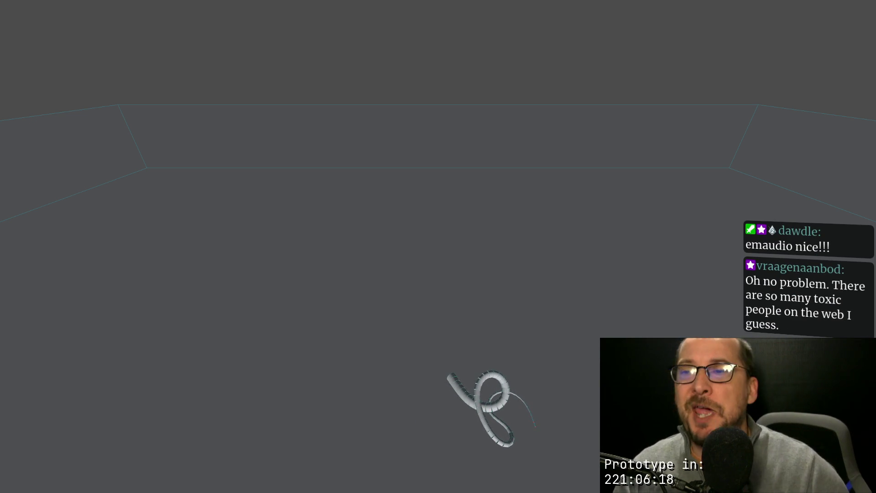
{"action": "key", "text": "F11"}
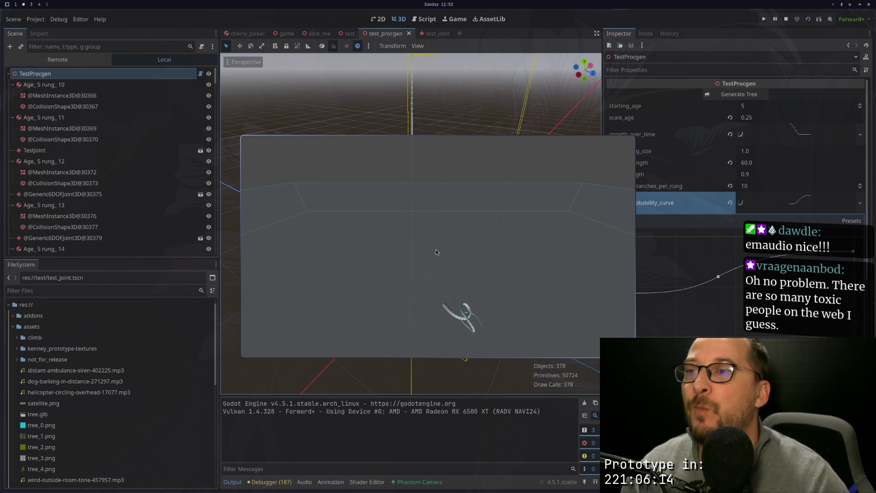
{"action": "key", "text": "F11"}
{"action": "key", "text": "F11"}
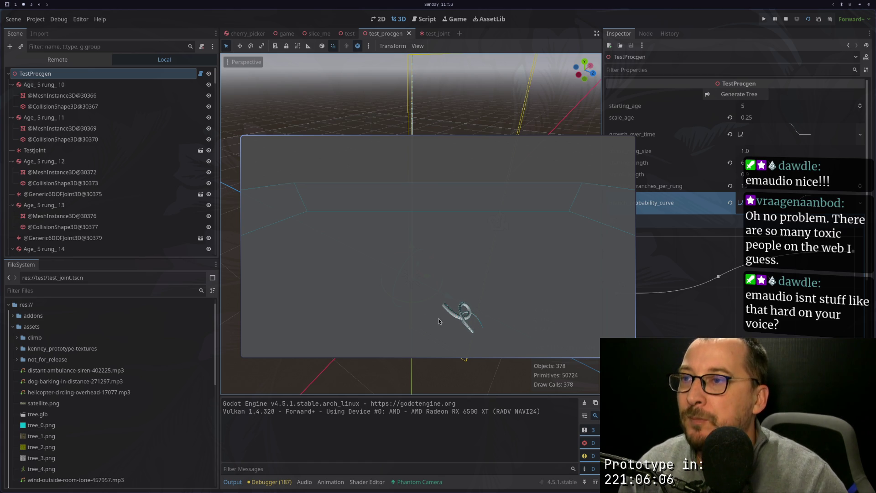
{"action": "key", "text": "F11"}
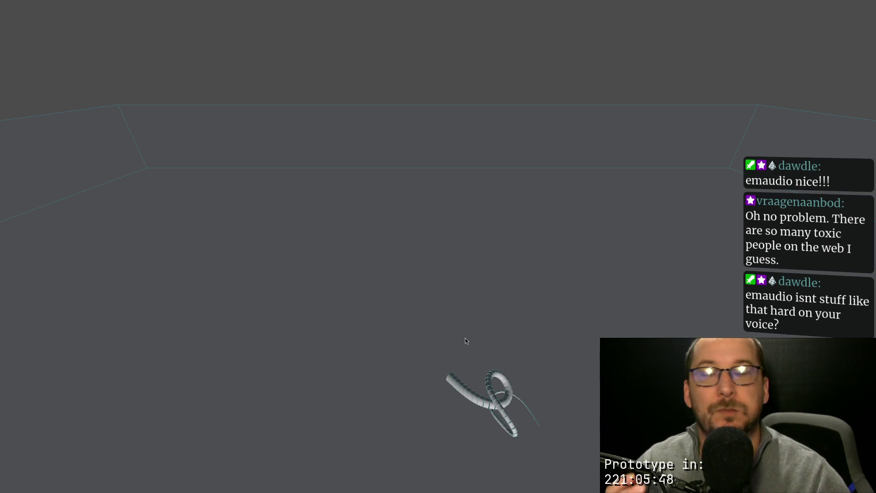
{"action": "key", "text": "F11"}
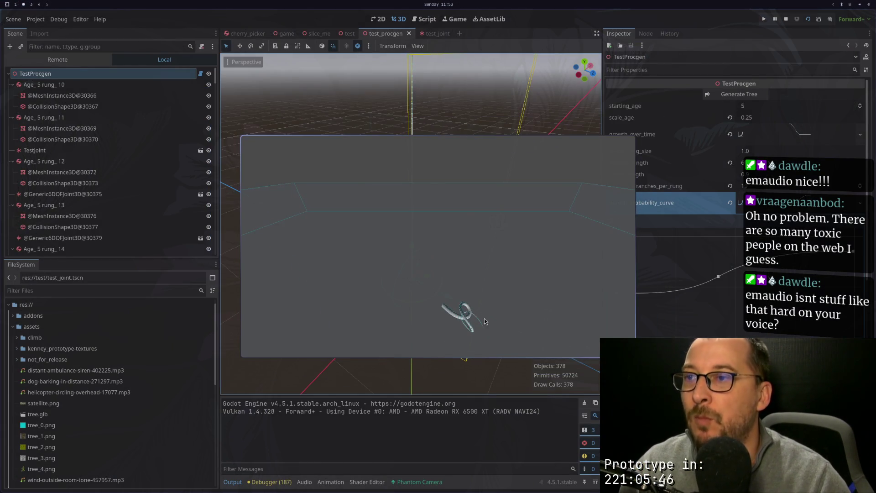
Stop the game, orbit and zoom around the tall trunk, then switch to the browser docs.
{"action": "left_click", "coordinate": [785, 19]}
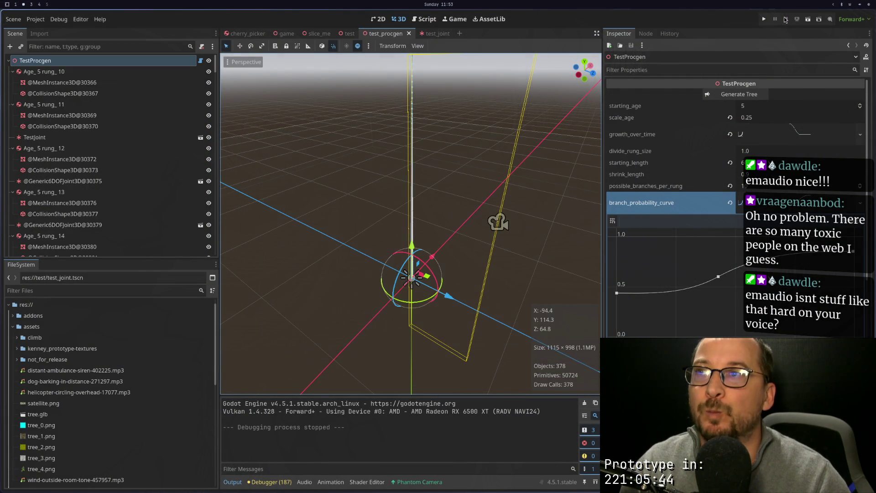
{"action": "scroll", "coordinate": [516, 212], "scroll_direction": "down", "scroll_amount": 3}
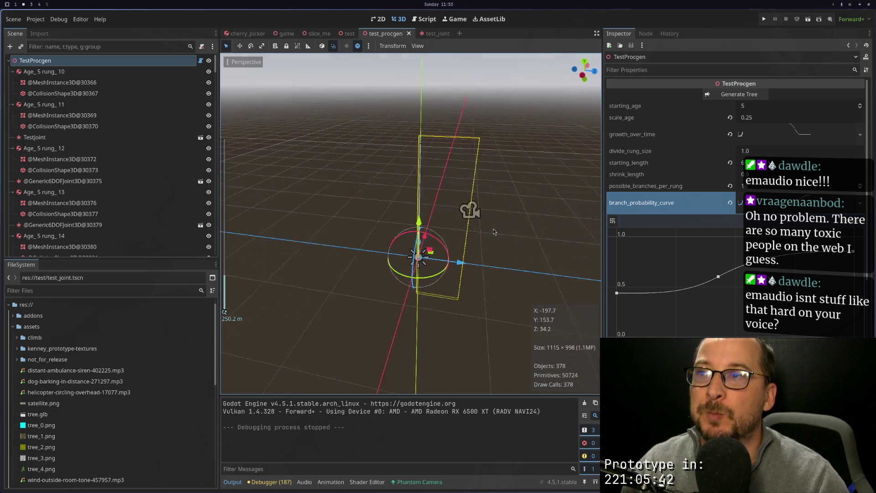
{"action": "scroll", "coordinate": [435, 226], "scroll_direction": "up", "scroll_amount": 10}
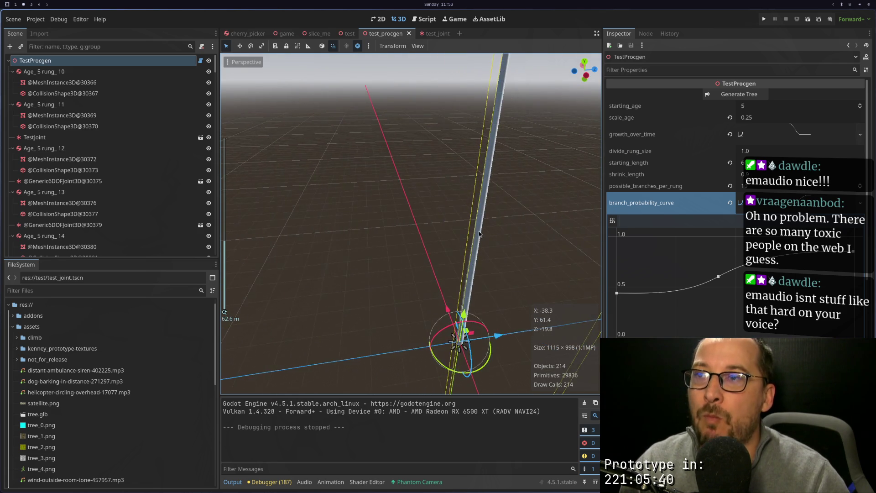
{"action": "scroll", "coordinate": [462, 285], "scroll_direction": "down", "scroll_amount": 5}
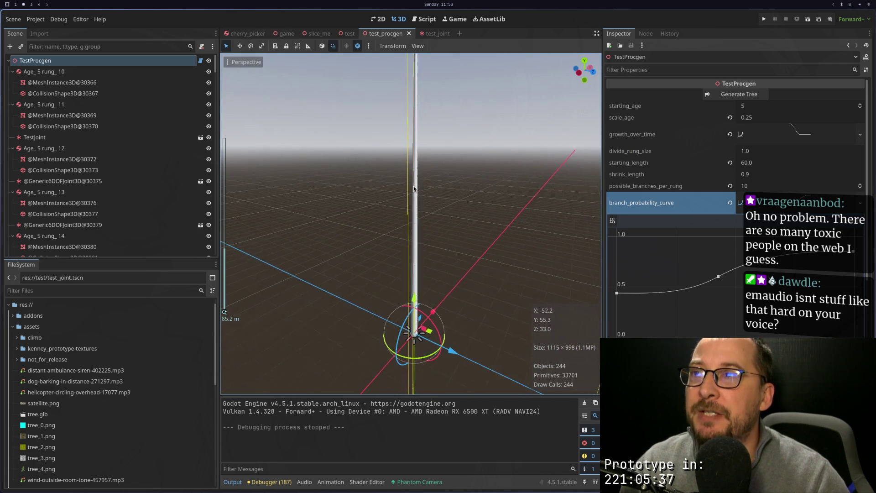
{"action": "left_click_drag", "start_coordinate": [414, 188], "coordinate": [432, 242]}
{"action": "scroll", "coordinate": [432, 242], "scroll_direction": "down", "scroll_amount": 2}
{"action": "scroll", "coordinate": [433, 245], "scroll_direction": "up", "scroll_amount": 3}
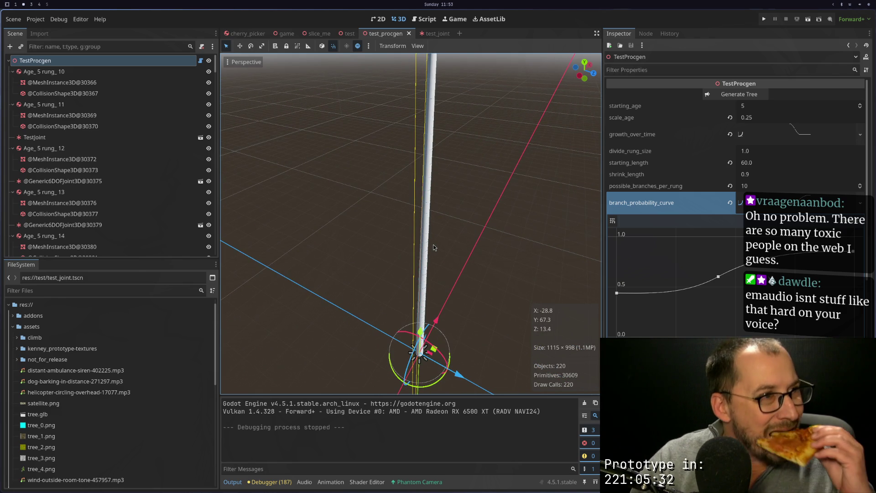
{"action": "key", "text": "super+4"}
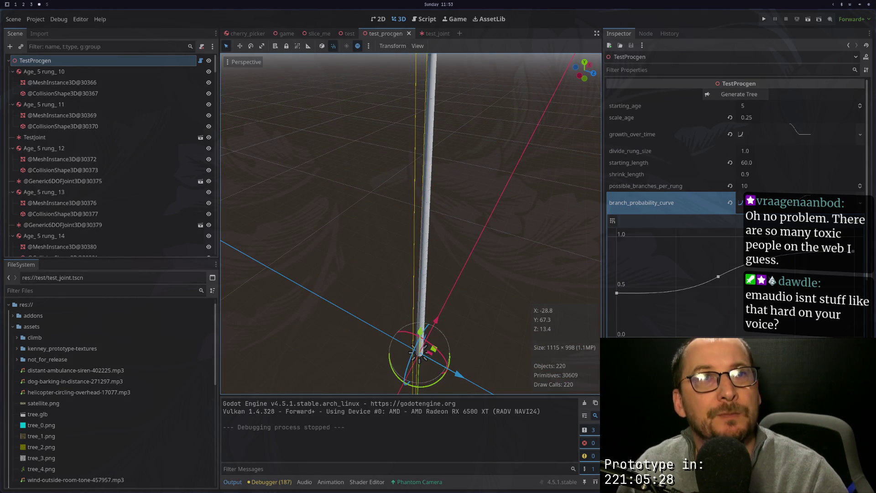
{"action": "key", "text": "super+3"}
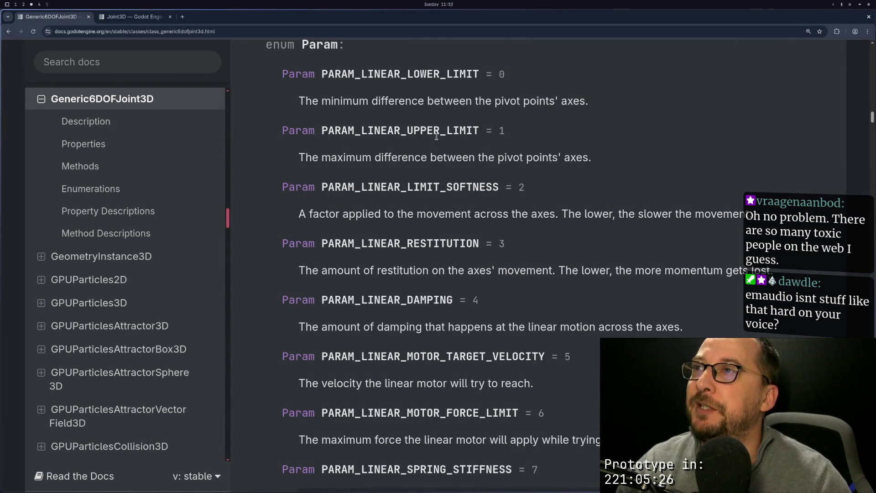
Search the docs for 'mesh' and open the Mesh class reference down to its Methods table.
{"action": "left_click", "coordinate": [139, 62]}
{"action": "type", "text": "mesh"}
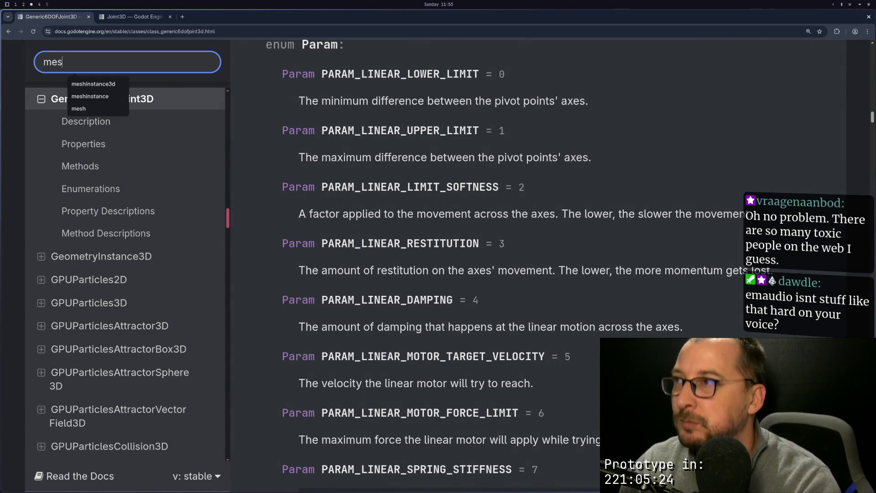
{"action": "key", "text": "Return"}
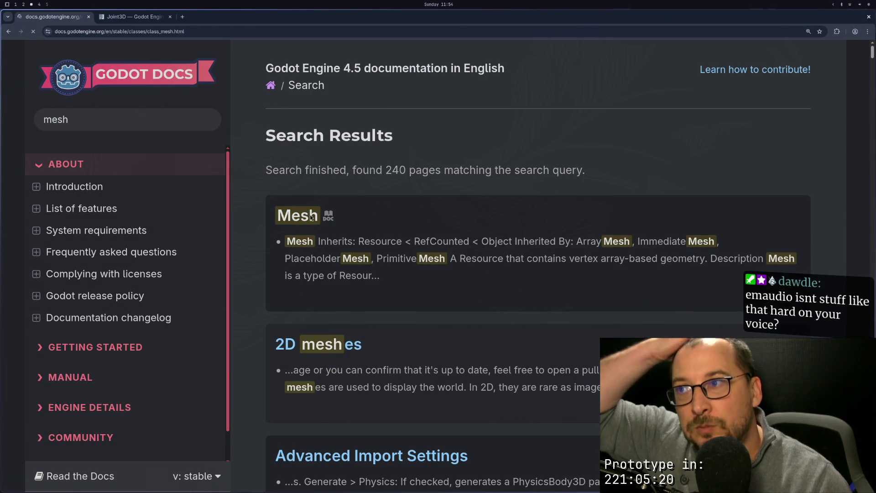
{"action": "left_click", "coordinate": [296, 213]}
{"action": "scroll", "coordinate": [322, 210], "scroll_direction": "down", "scroll_amount": 4}
{"action": "scroll", "coordinate": [322, 209], "scroll_direction": "down", "scroll_amount": 10}
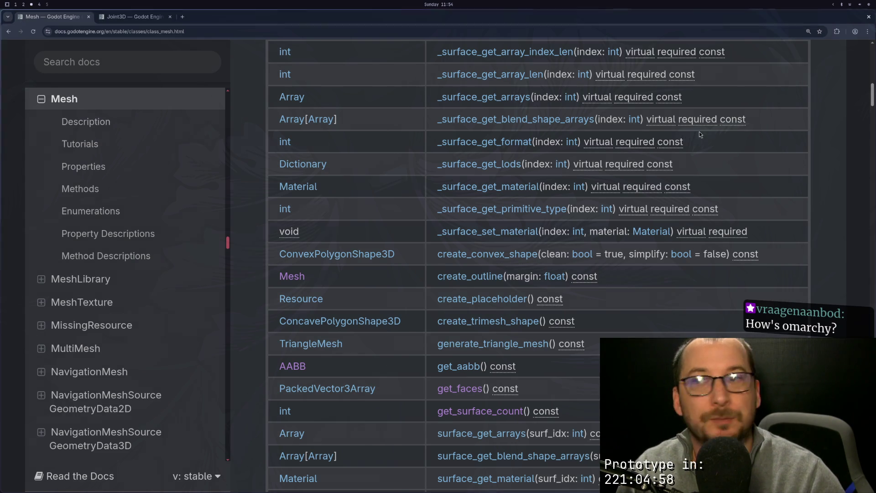
Read Mesh.get_aabb, follow its AABB link and scroll to the AABB methods list.
{"action": "left_click", "coordinate": [463, 365]}
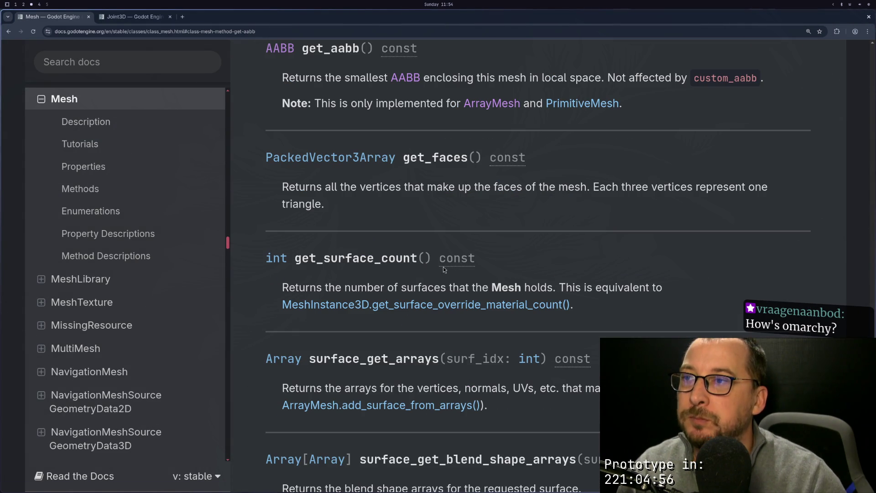
{"action": "left_click", "coordinate": [283, 53]}
{"action": "scroll", "coordinate": [362, 225], "scroll_direction": "down", "scroll_amount": 8}
{"action": "scroll", "coordinate": [362, 223], "scroll_direction": "down", "scroll_amount": 8}
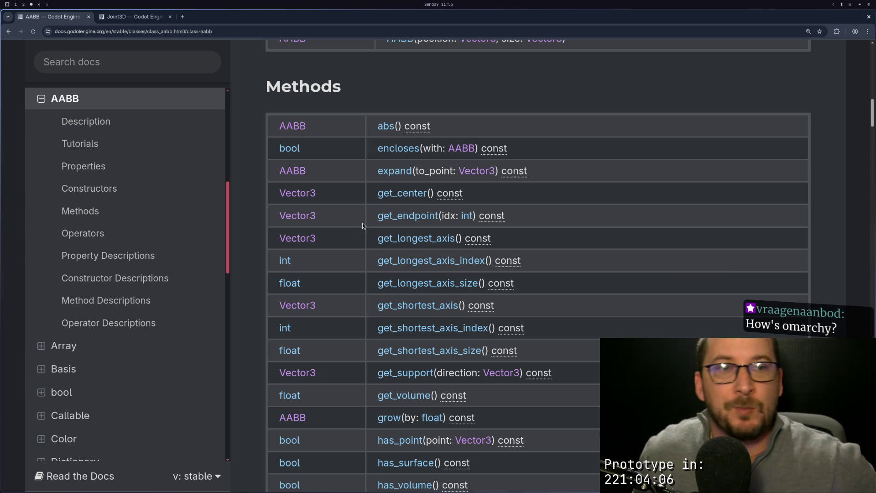
{"action": "key", "text": "super+shift+4"}
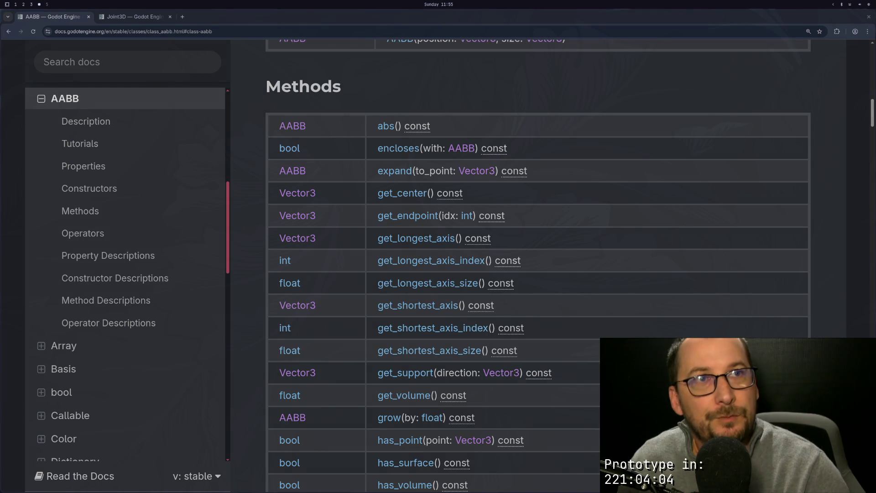
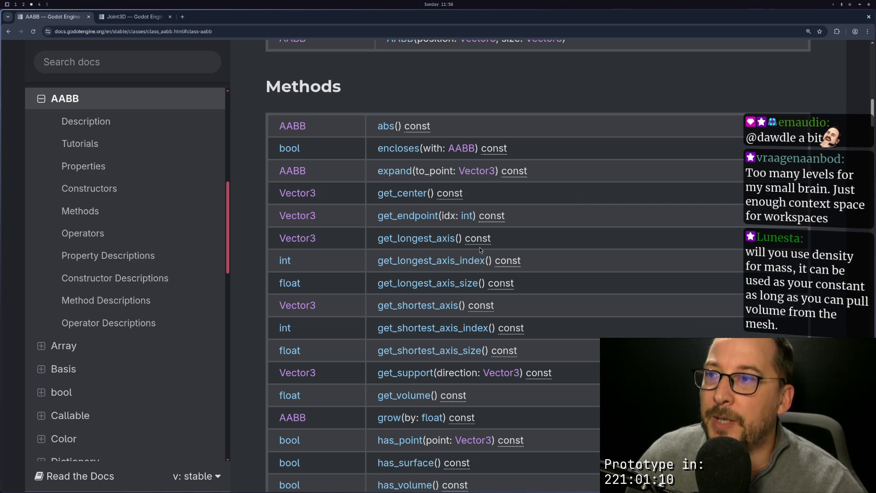
Read the AABB get_volume method description, selecting parts of its text.
{"action": "left_click", "coordinate": [397, 395]}
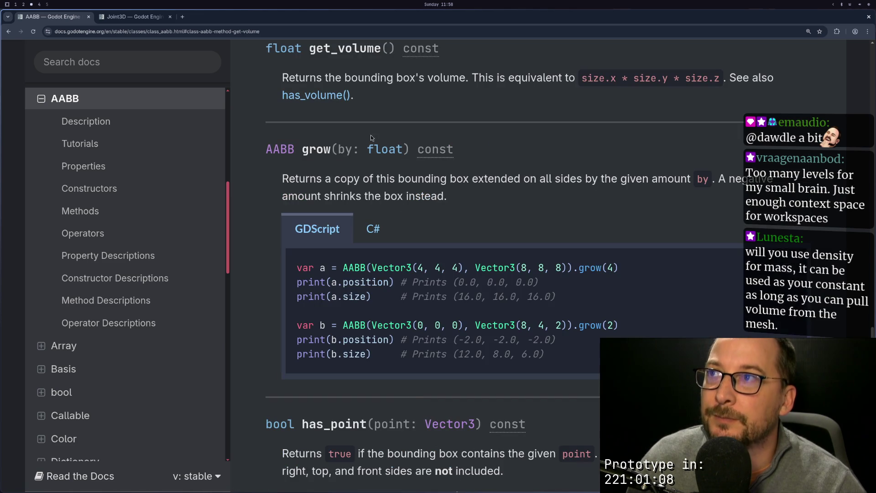
{"action": "left_click_drag", "start_coordinate": [316, 78], "coordinate": [451, 78]}
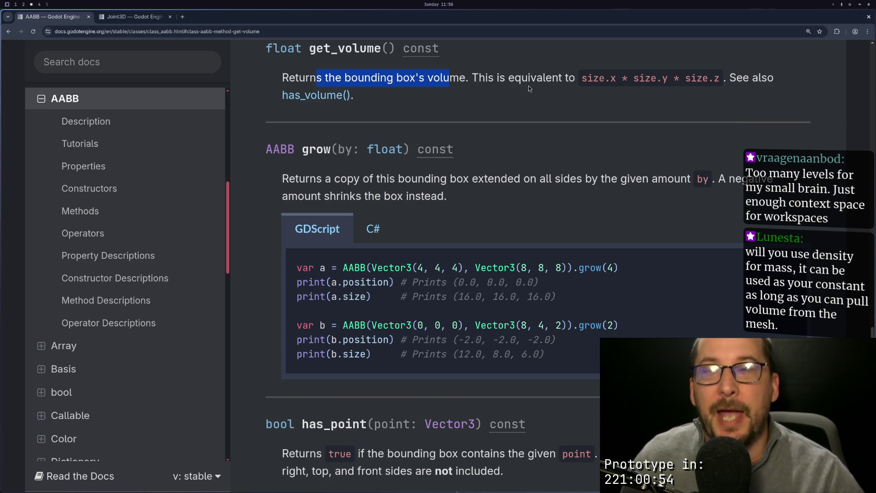
{"action": "triple_click", "coordinate": [416, 76]}
{"action": "left_click", "coordinate": [473, 84]}
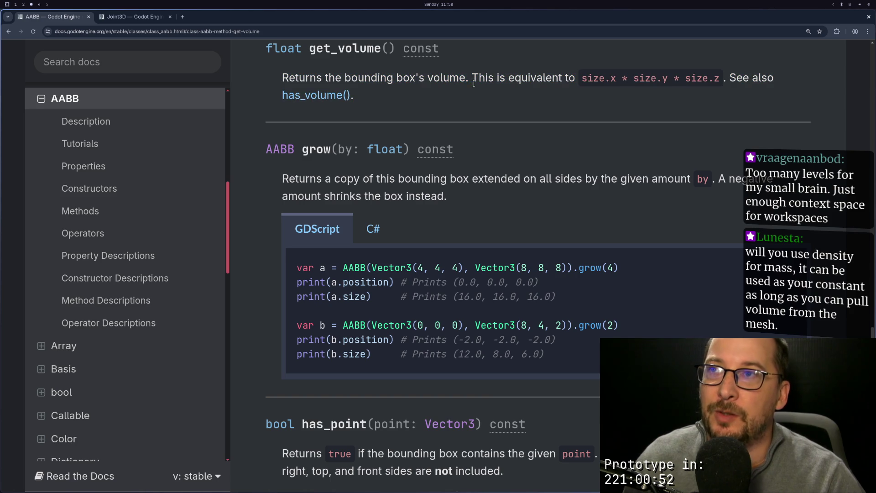
{"action": "double_click", "coordinate": [449, 81]}
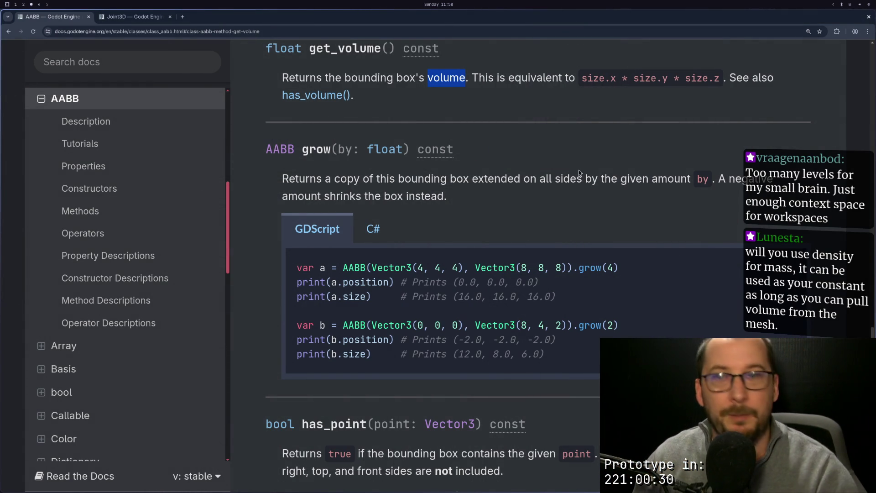
{"action": "scroll", "coordinate": [365, 154], "scroll_direction": "up", "scroll_amount": 3}
{"action": "mouse_move", "coordinate": [282, 160]}
{"action": "left_mouse_down"}
{"action": "mouse_move", "coordinate": [267, 130]}
{"action": "mouse_move", "coordinate": [401, 172]}
{"action": "left_mouse_up"}
{"action": "double_click", "coordinate": [365, 158]}
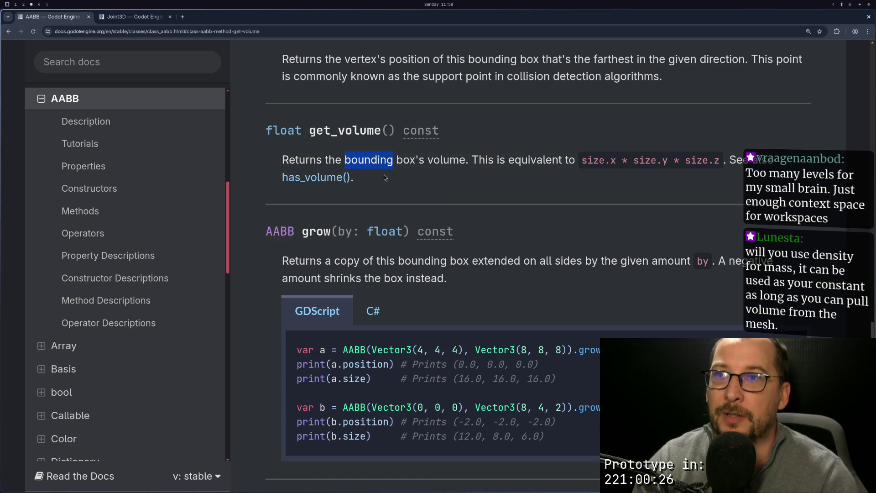
Go back through the AABB summary to the Mesh get_aabb entry, then switch to the Godot editor.
{"action": "left_click", "coordinate": [6, 32]}
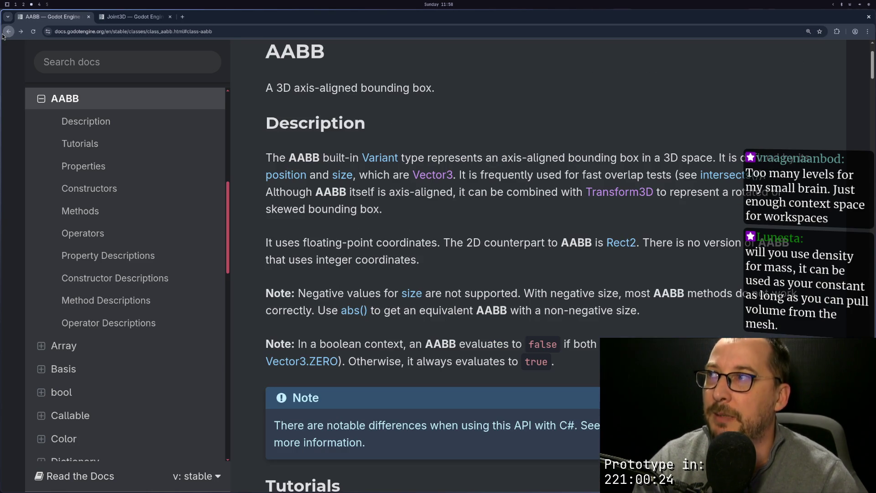
{"action": "double_click", "coordinate": [374, 93]}
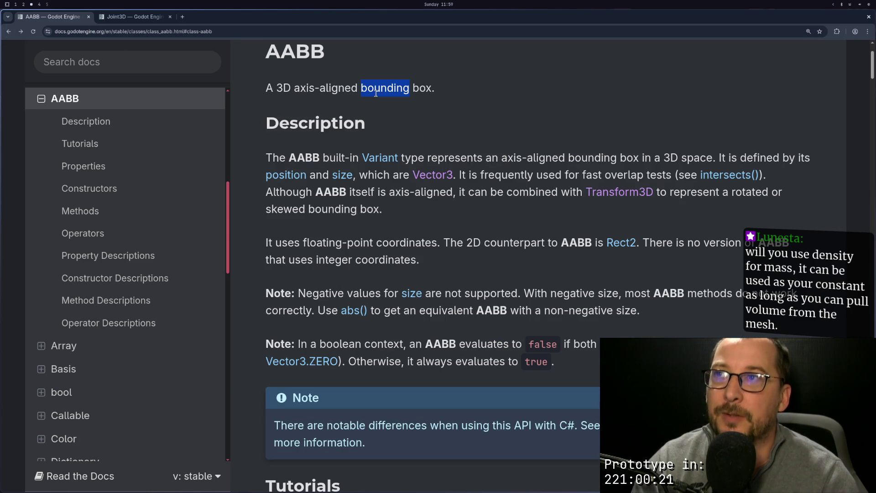
{"action": "left_click", "coordinate": [7, 31]}
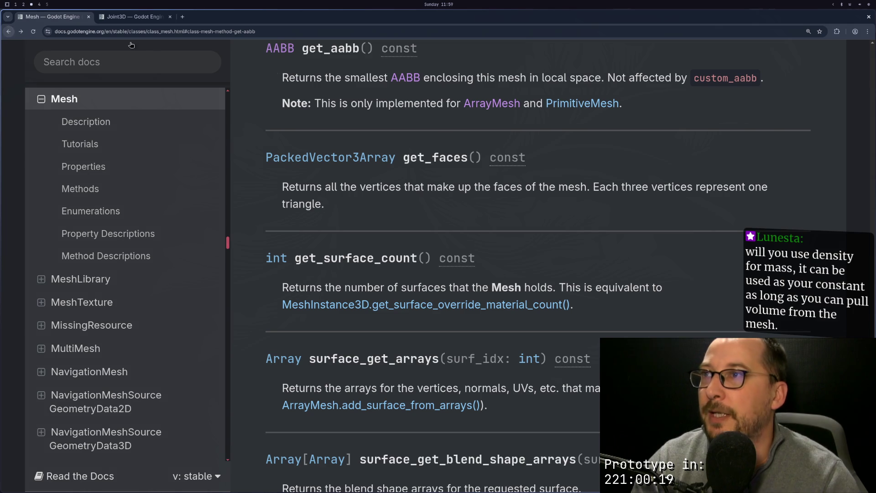
{"action": "double_click", "coordinate": [349, 49]}
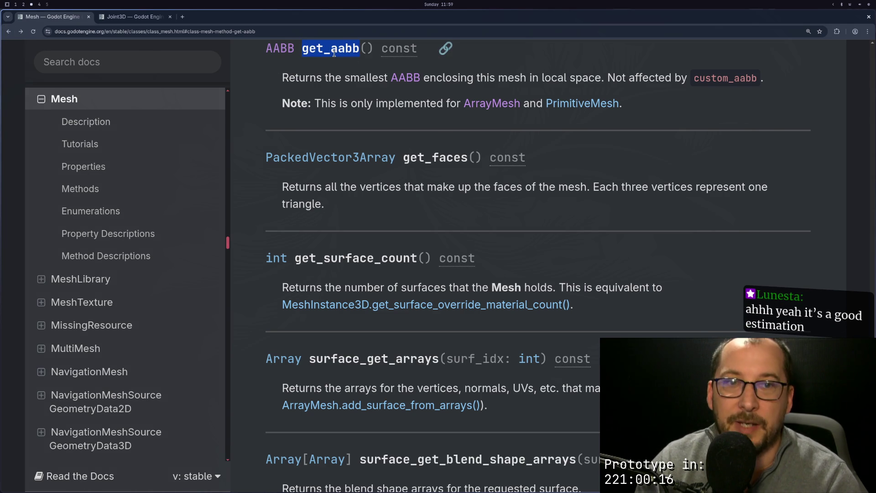
{"action": "key", "text": "super+2"}
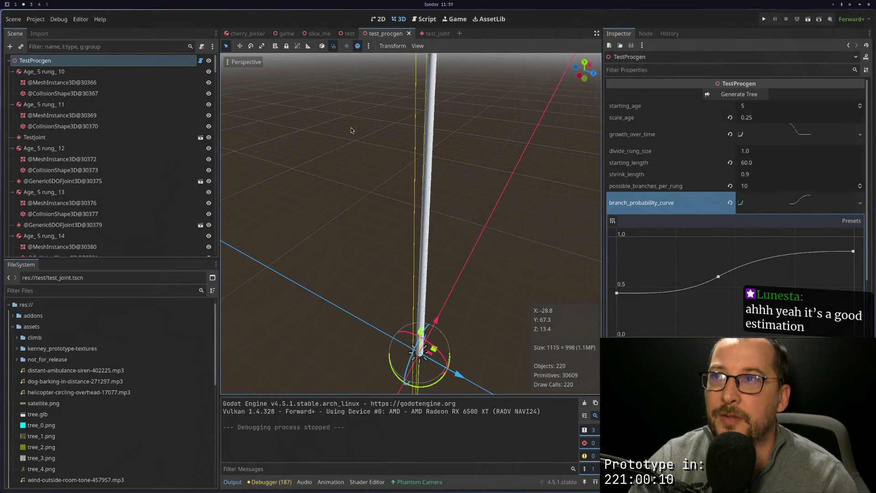
Orbit and zoom the 3D view to a close, level look at the generated pole.
{"action": "scroll", "coordinate": [328, 195], "scroll_direction": "up", "scroll_amount": 3}
{"action": "mouse_move", "coordinate": [328, 195]}
{"action": "left_mouse_down"}
{"action": "mouse_move", "coordinate": [362, 201]}
{"action": "mouse_move", "coordinate": [382, 223]}
{"action": "mouse_move", "coordinate": [381, 274]}
{"action": "left_mouse_up"}
{"action": "scroll", "coordinate": [381, 273], "scroll_direction": "up", "scroll_amount": 8}
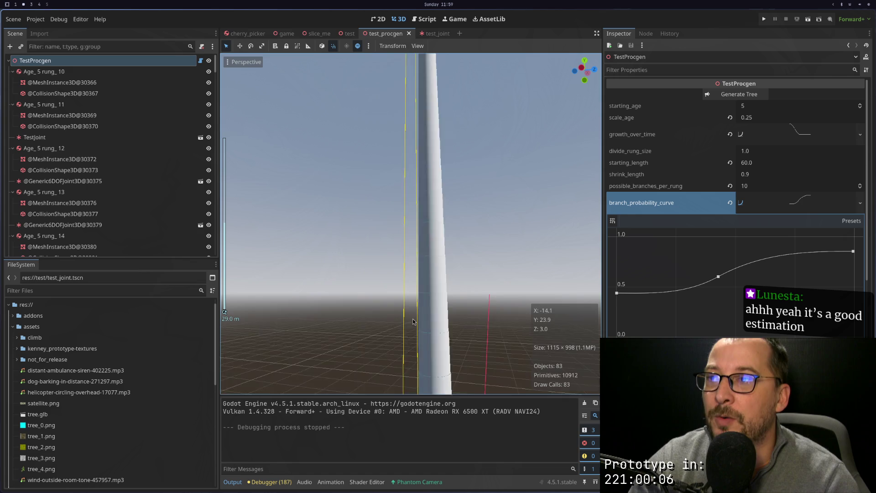
{"action": "mouse_move", "coordinate": [394, 324]}
{"action": "left_mouse_down"}
{"action": "mouse_move", "coordinate": [368, 335]}
{"action": "mouse_move", "coordinate": [426, 240]}
{"action": "mouse_move", "coordinate": [432, 193]}
{"action": "mouse_move", "coordinate": [428, 240]}
{"action": "mouse_move", "coordinate": [428, 218]}
{"action": "mouse_move", "coordinate": [423, 234]}
{"action": "mouse_move", "coordinate": [457, 245]}
{"action": "mouse_move", "coordinate": [457, 265]}
{"action": "mouse_move", "coordinate": [415, 275]}
{"action": "mouse_move", "coordinate": [448, 260]}
{"action": "mouse_move", "coordinate": [437, 263]}
{"action": "left_mouse_up"}
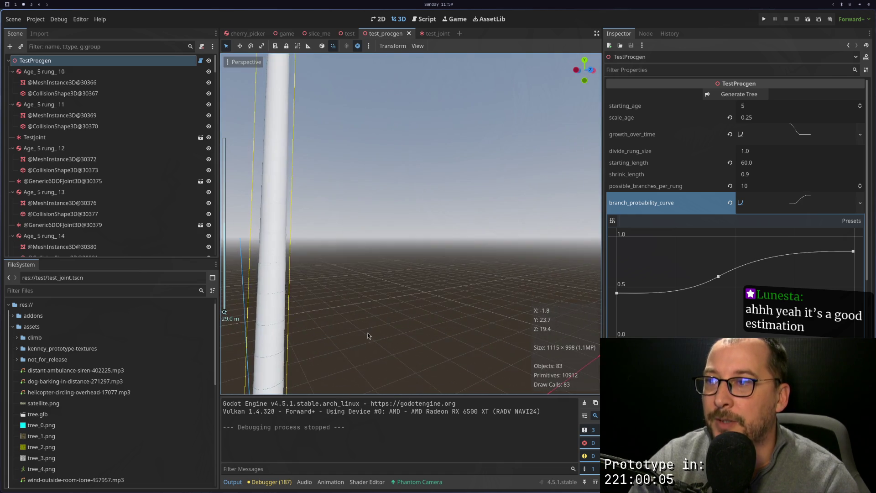
{"action": "scroll", "coordinate": [426, 240], "scroll_direction": "up", "scroll_amount": 2}
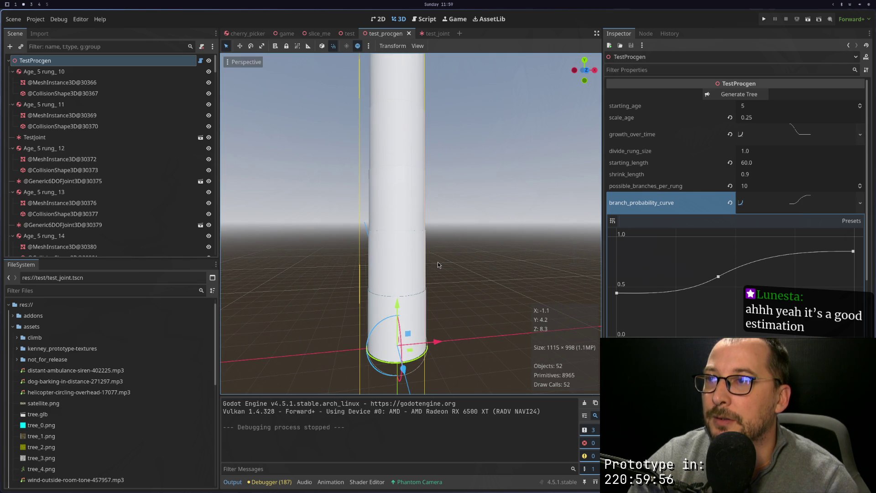
{"action": "scroll", "coordinate": [404, 289], "scroll_direction": "up", "scroll_amount": 1}
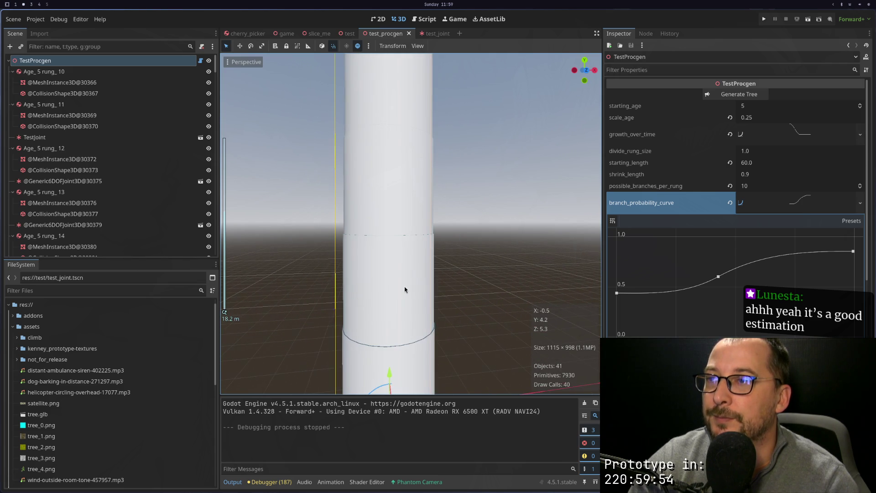
{"action": "scroll", "coordinate": [401, 289], "scroll_direction": "down", "scroll_amount": 2}
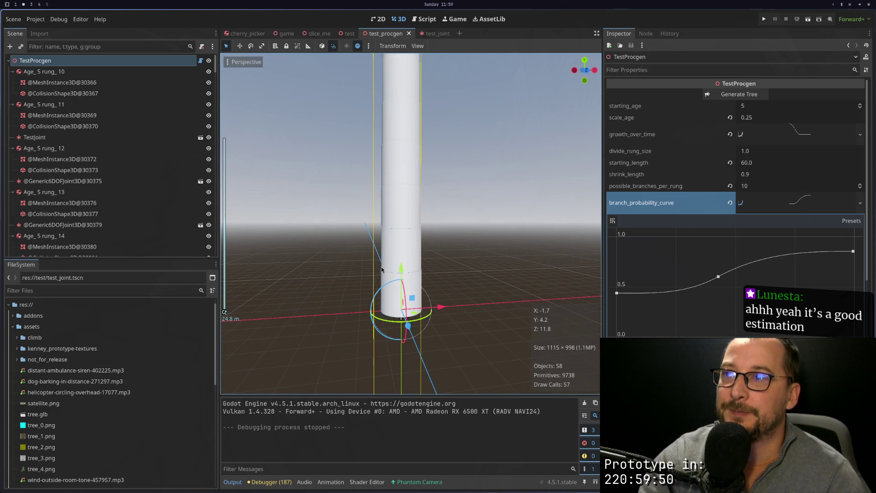
{"action": "scroll", "coordinate": [382, 266], "scroll_direction": "up", "scroll_amount": 3}
{"action": "scroll", "coordinate": [383, 267], "scroll_direction": "down", "scroll_amount": 3}
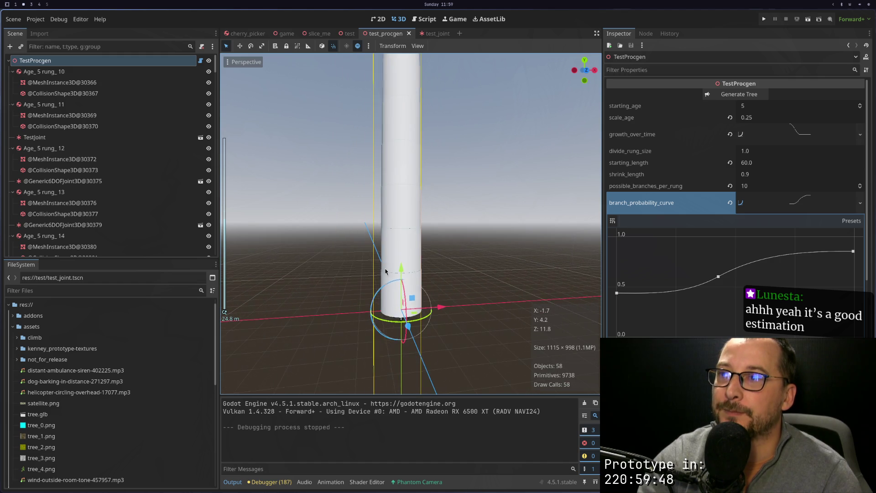
{"action": "left_click", "coordinate": [392, 260]}
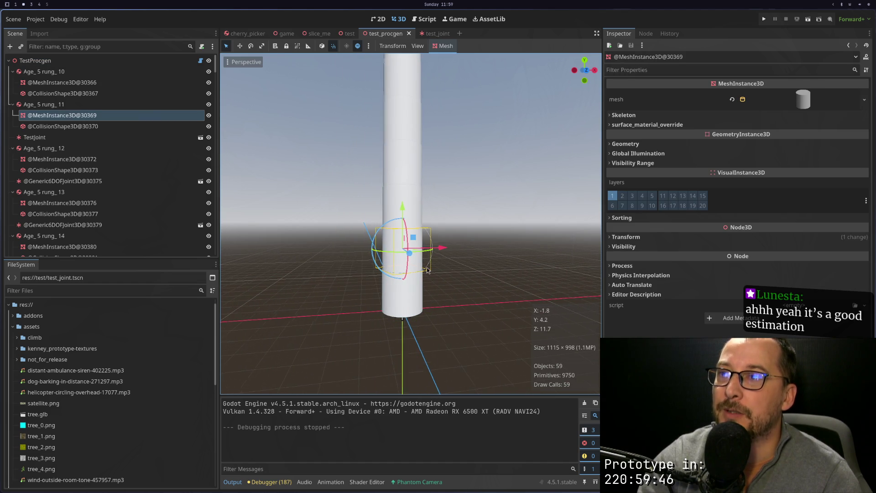
{"action": "left_click_drag", "start_coordinate": [393, 261], "coordinate": [405, 315]}
{"action": "left_click", "coordinate": [408, 331]}
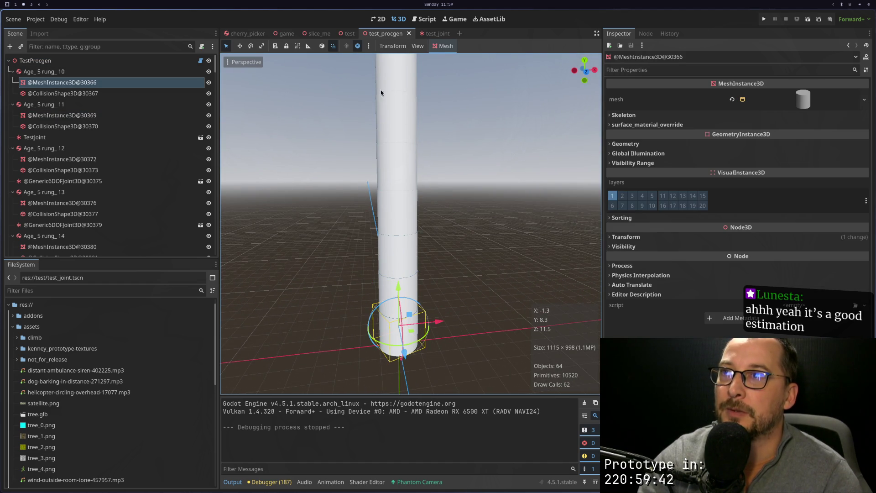
{"action": "scroll", "coordinate": [400, 92], "scroll_direction": "down", "scroll_amount": 5}
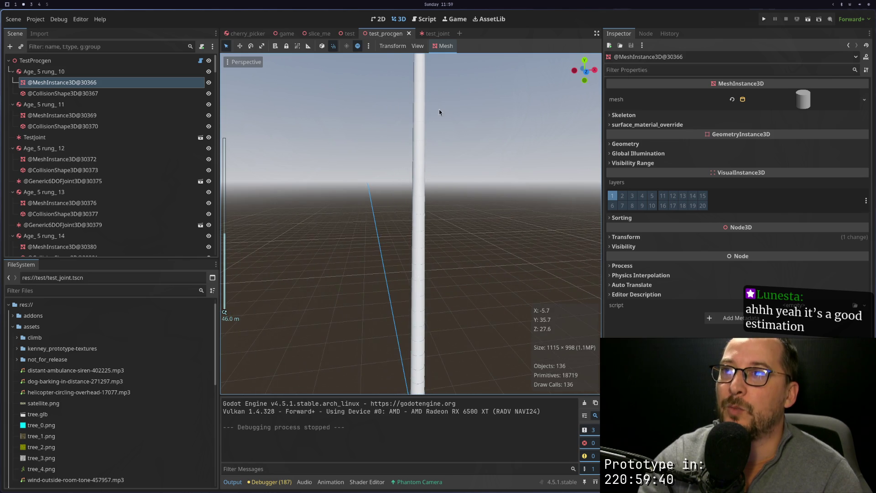
{"action": "scroll", "coordinate": [418, 182], "scroll_direction": "down", "scroll_amount": 5}
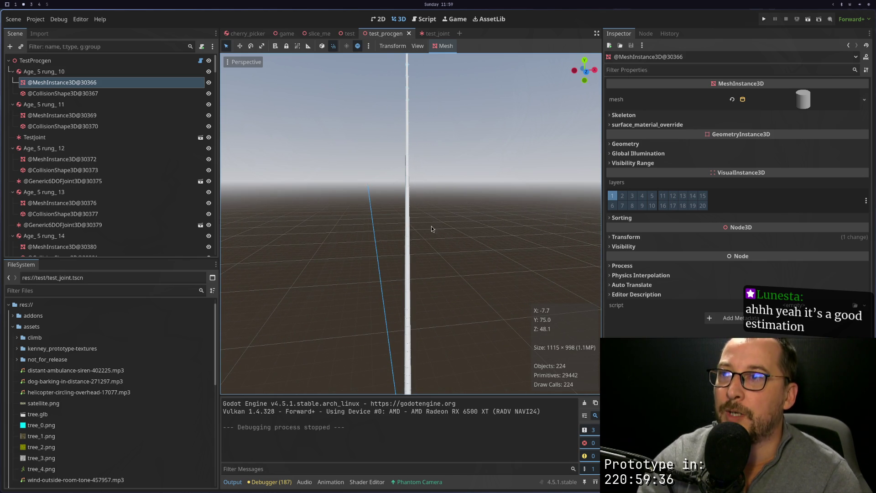
{"action": "scroll", "coordinate": [390, 133], "scroll_direction": "up", "scroll_amount": 5}
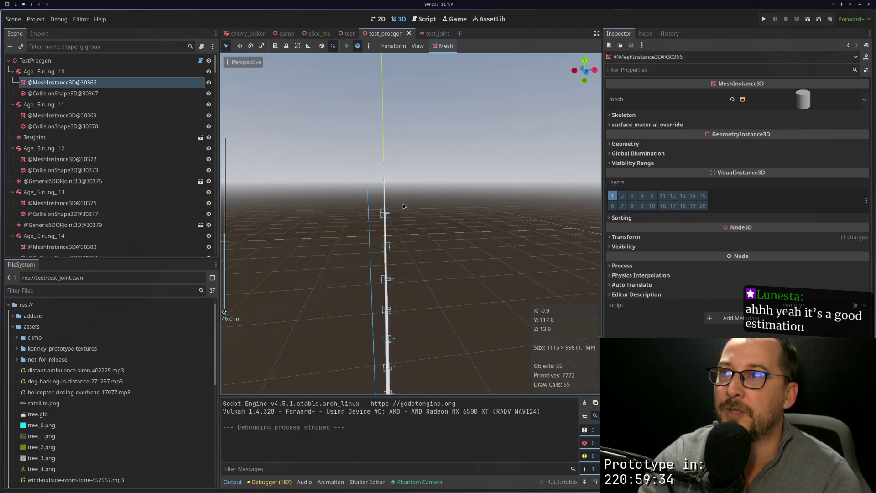
{"action": "mouse_move", "coordinate": [406, 214]}
{"action": "left_mouse_down"}
{"action": "mouse_move", "coordinate": [424, 250]}
{"action": "mouse_move", "coordinate": [427, 236]}
{"action": "mouse_move", "coordinate": [409, 215]}
{"action": "mouse_move", "coordinate": [370, 215]}
{"action": "left_mouse_up"}
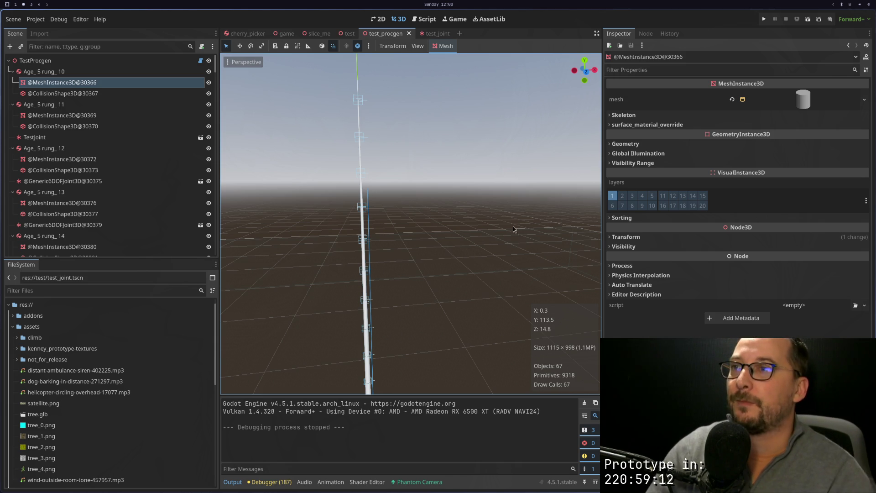
Zoom in and out along the tall pole, then select the Age_5 rung_10 body.
{"action": "scroll", "coordinate": [447, 215], "scroll_direction": "down", "scroll_amount": 5}
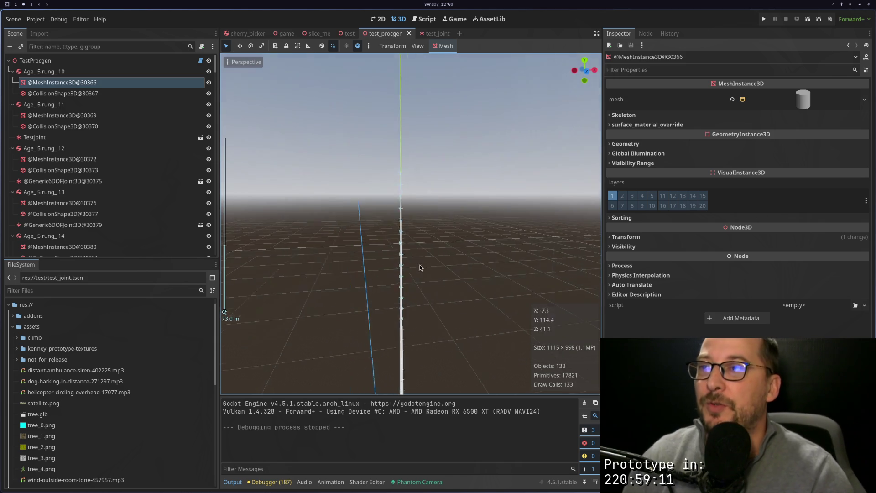
{"action": "scroll", "coordinate": [438, 255], "scroll_direction": "down", "scroll_amount": 8}
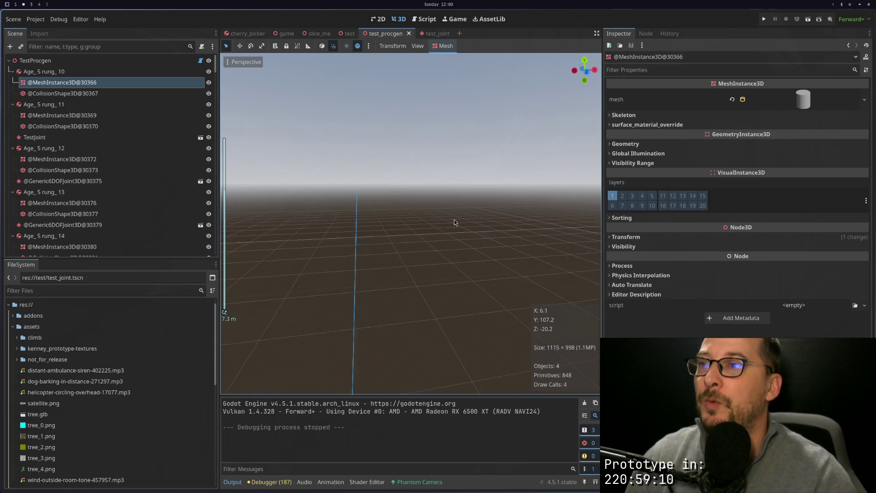
{"action": "scroll", "coordinate": [445, 315], "scroll_direction": "up", "scroll_amount": 6}
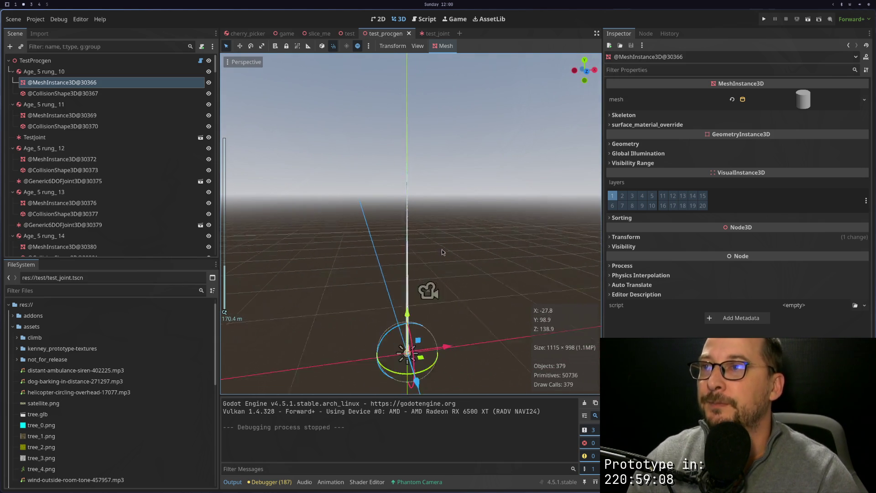
{"action": "scroll", "coordinate": [445, 281], "scroll_direction": "down", "scroll_amount": 4}
{"action": "scroll", "coordinate": [452, 194], "scroll_direction": "up", "scroll_amount": 5}
{"action": "scroll", "coordinate": [448, 264], "scroll_direction": "down", "scroll_amount": 5}
{"action": "scroll", "coordinate": [445, 319], "scroll_direction": "up", "scroll_amount": 3}
{"action": "scroll", "coordinate": [439, 275], "scroll_direction": "down", "scroll_amount": 3}
{"action": "scroll", "coordinate": [438, 275], "scroll_direction": "up", "scroll_amount": 3}
{"action": "scroll", "coordinate": [419, 299], "scroll_direction": "up", "scroll_amount": 3}
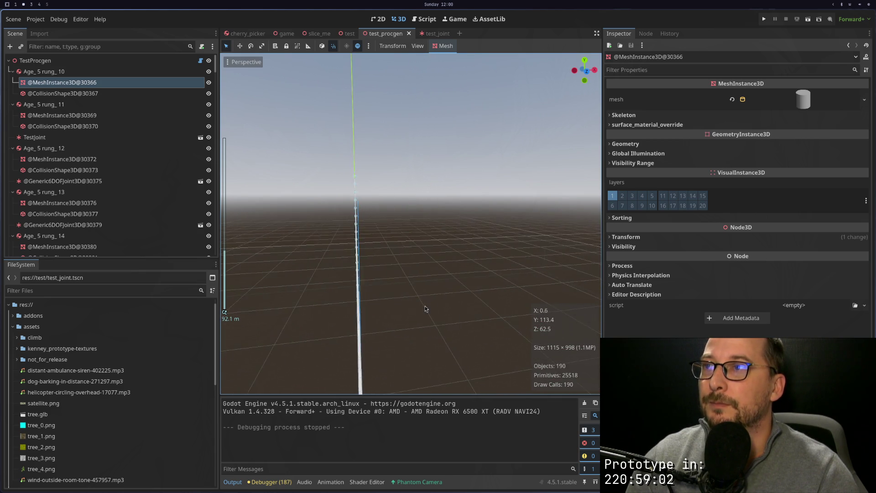
{"action": "scroll", "coordinate": [409, 298], "scroll_direction": "up", "scroll_amount": 4}
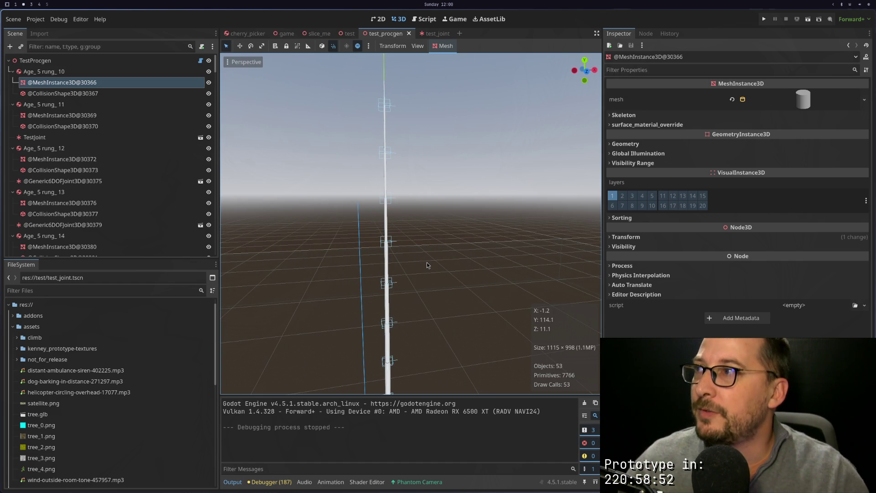
{"action": "left_click", "coordinate": [80, 71]}
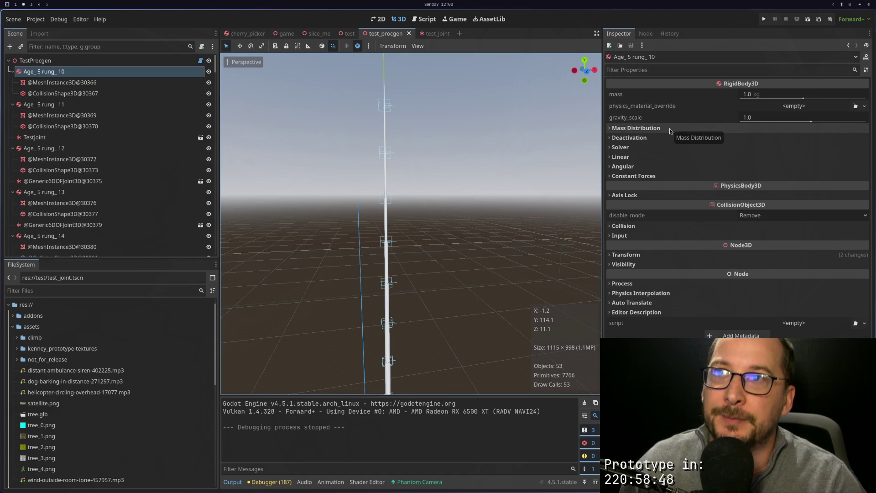
Review the rung's Mass Distribution, Solver and Linear property groups in the Inspector.
{"action": "left_click", "coordinate": [669, 129]}
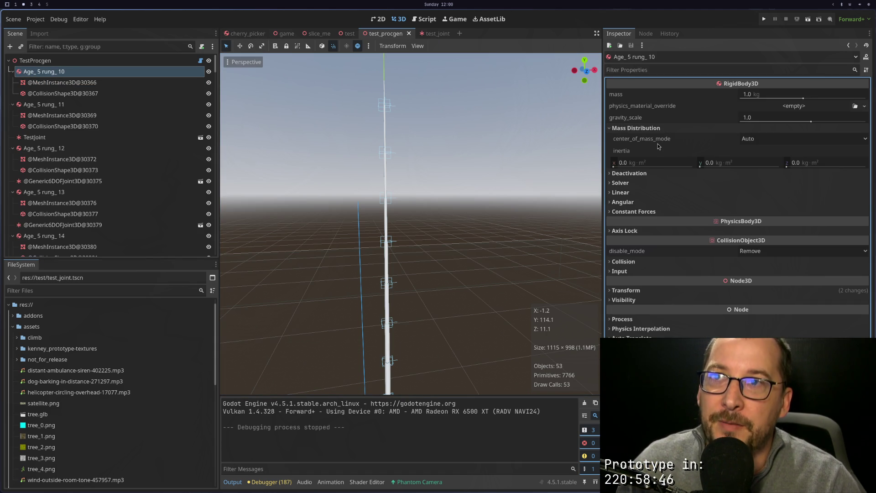
{"action": "mouse_move", "coordinate": [625, 153]}
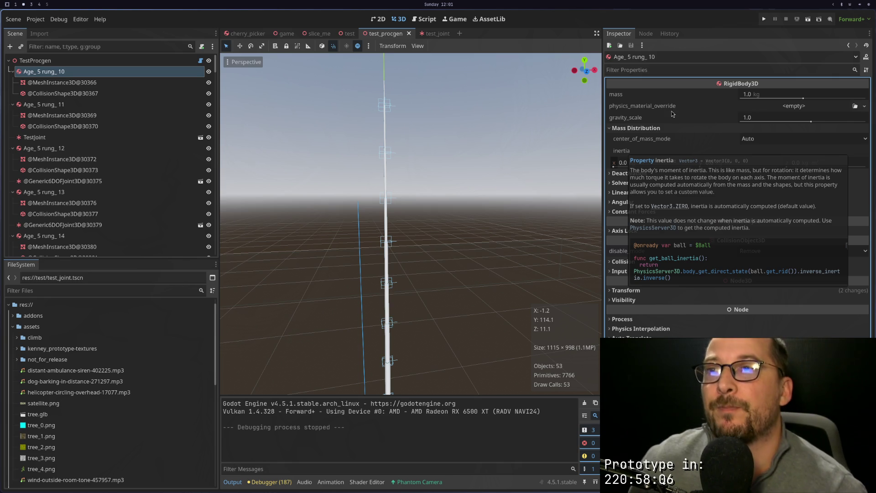
{"action": "left_click", "coordinate": [623, 183]}
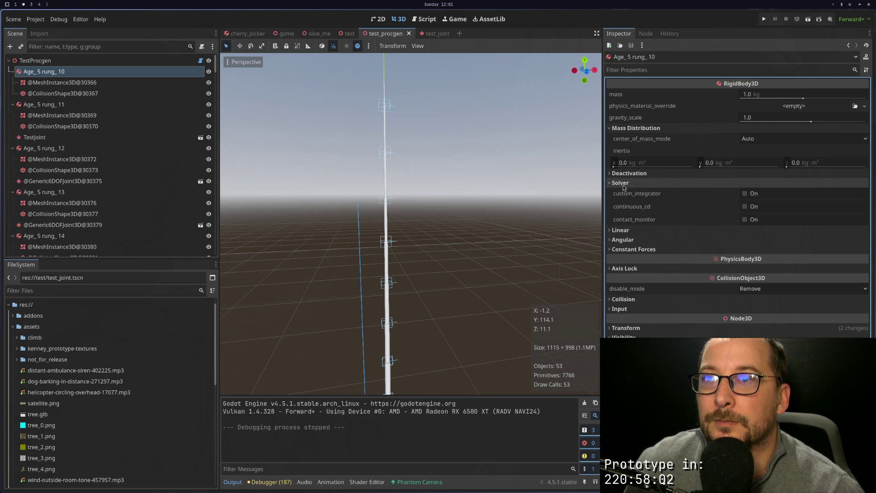
{"action": "left_click", "coordinate": [623, 184]}
{"action": "left_click", "coordinate": [622, 192]}
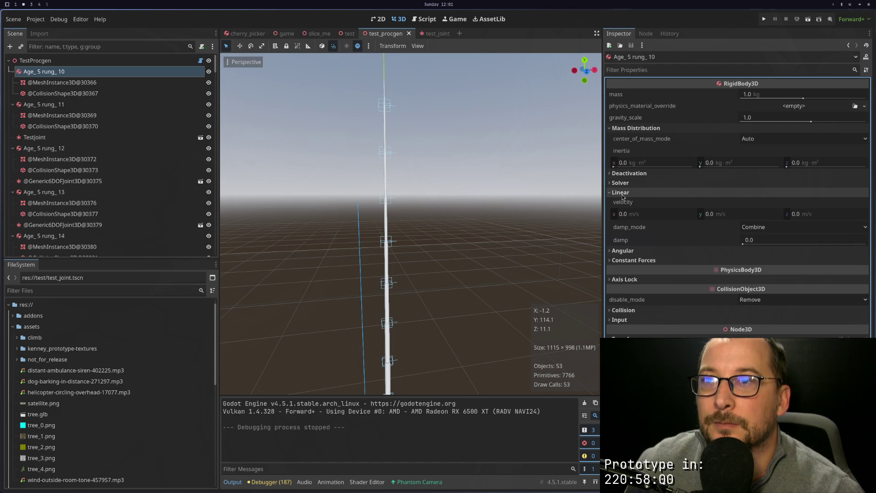
{"action": "mouse_move", "coordinate": [624, 204]}
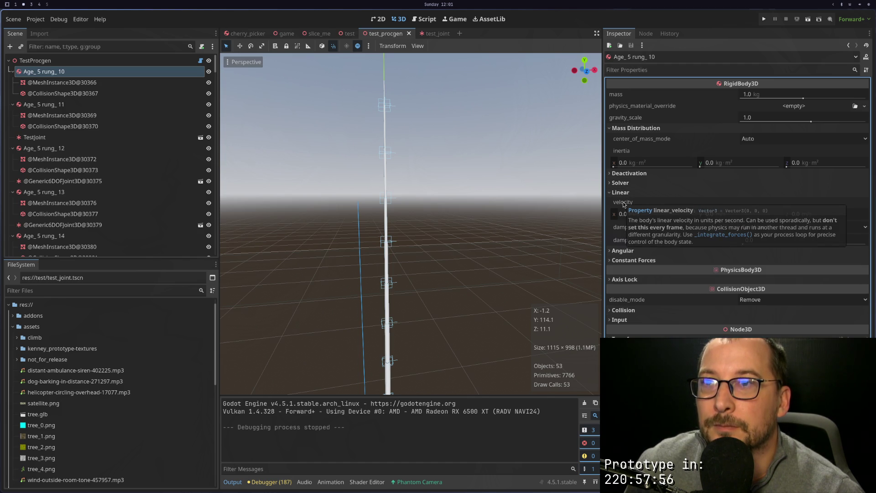
{"action": "left_click", "coordinate": [627, 193]}
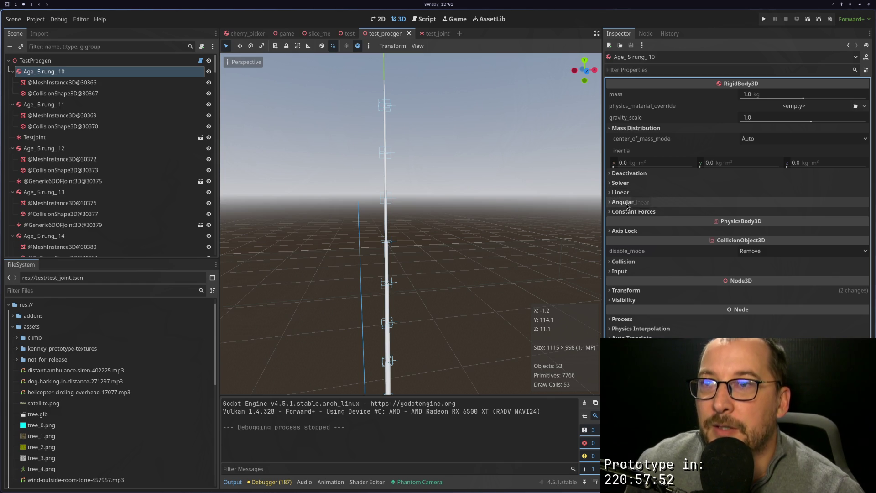
Check the Angular and Constant Forces groups, collapse Mass Distribution, and begin editing the mass.
{"action": "left_click", "coordinate": [627, 204]}
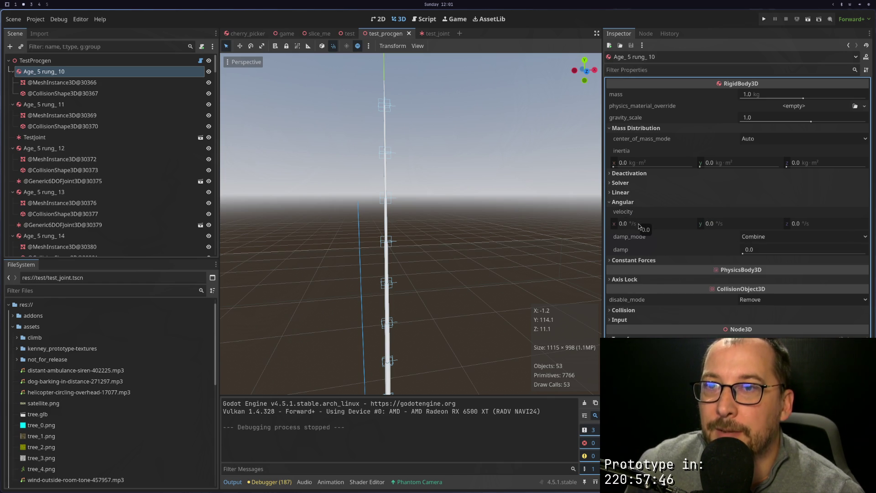
{"action": "left_click", "coordinate": [628, 205]}
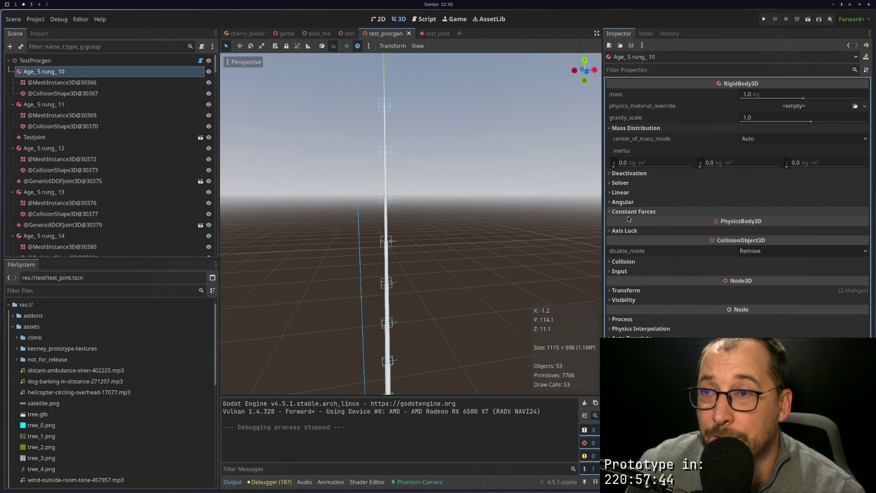
{"action": "left_click", "coordinate": [628, 214]}
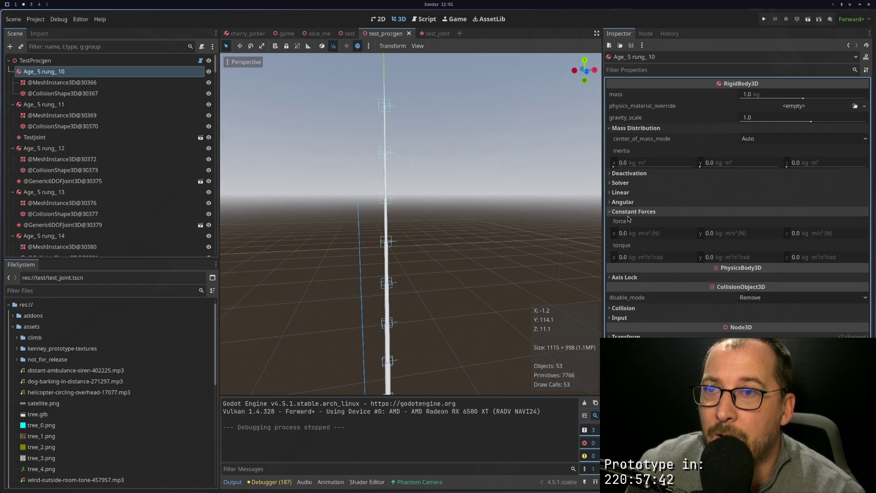
{"action": "left_click", "coordinate": [626, 213]}
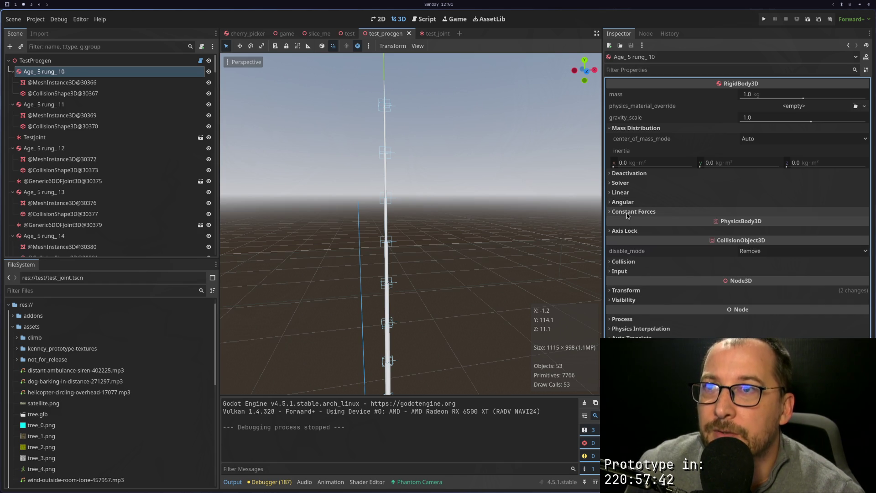
{"action": "left_click", "coordinate": [638, 128]}
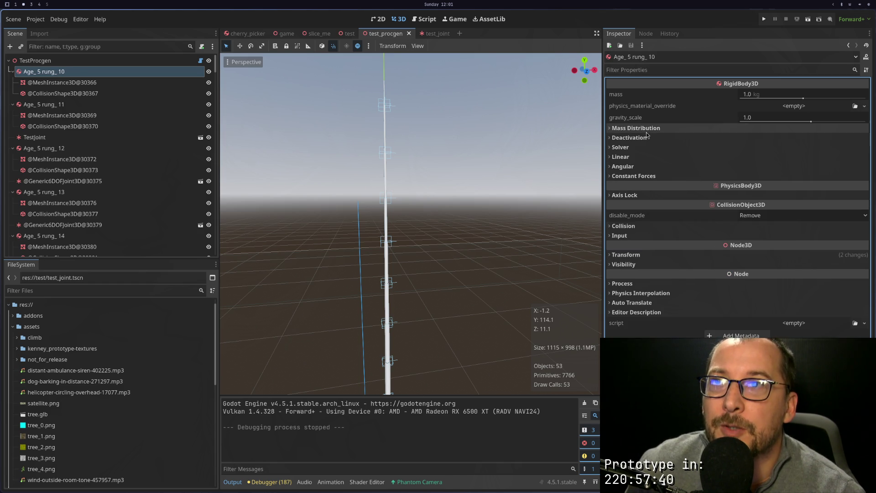
{"action": "left_click", "coordinate": [775, 98]}
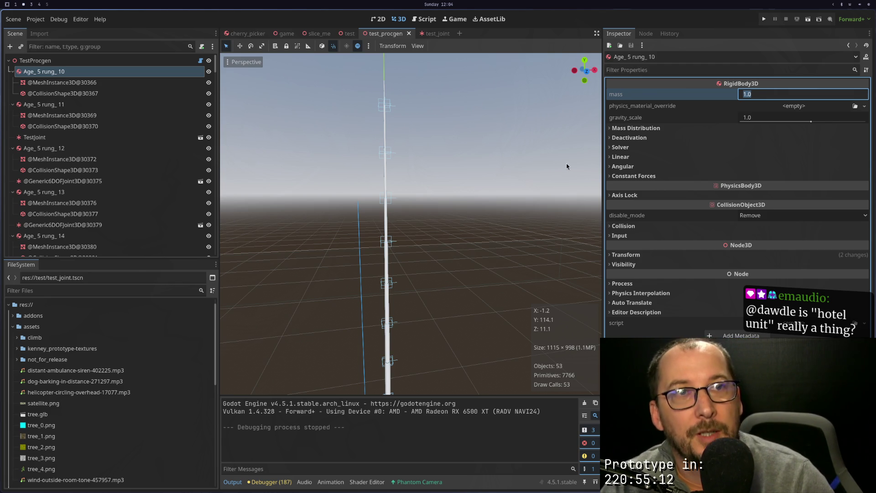
Bring up the browser's Mesh documentation at get_aabb and clear the text selection.
{"action": "key", "text": "super+4"}
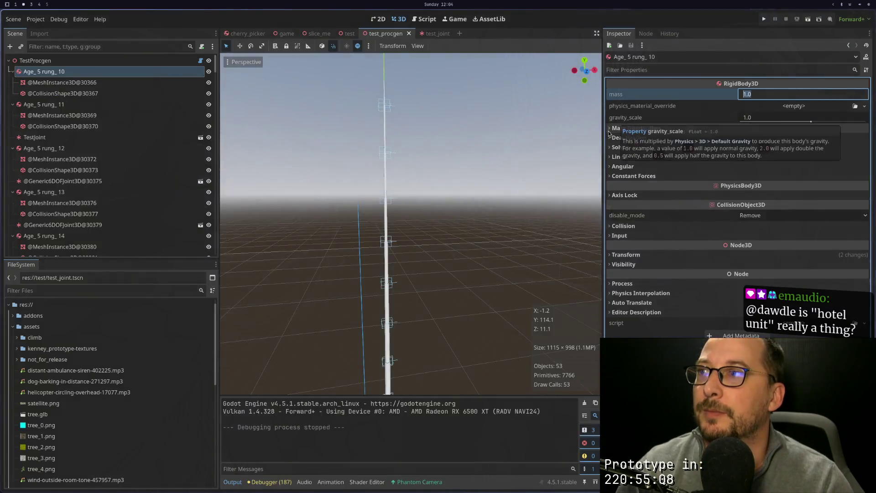
{"action": "key", "text": "super+3"}
{"action": "left_click", "coordinate": [352, 54]}
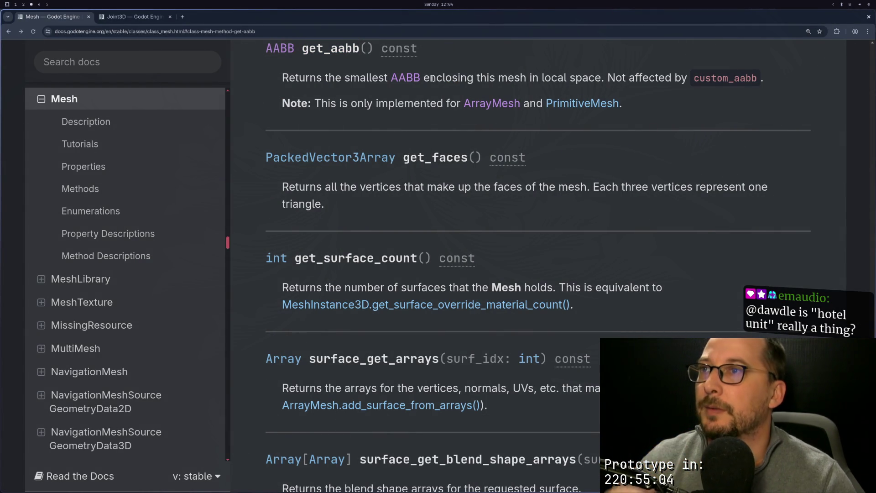
Check what AABB get_volume returns, then return to Mesh get_aabb and the Godot editor.
{"action": "left_click", "coordinate": [280, 48]}
{"action": "scroll", "coordinate": [319, 223], "scroll_direction": "down", "scroll_amount": 8}
{"action": "scroll", "coordinate": [320, 223], "scroll_direction": "down", "scroll_amount": 8}
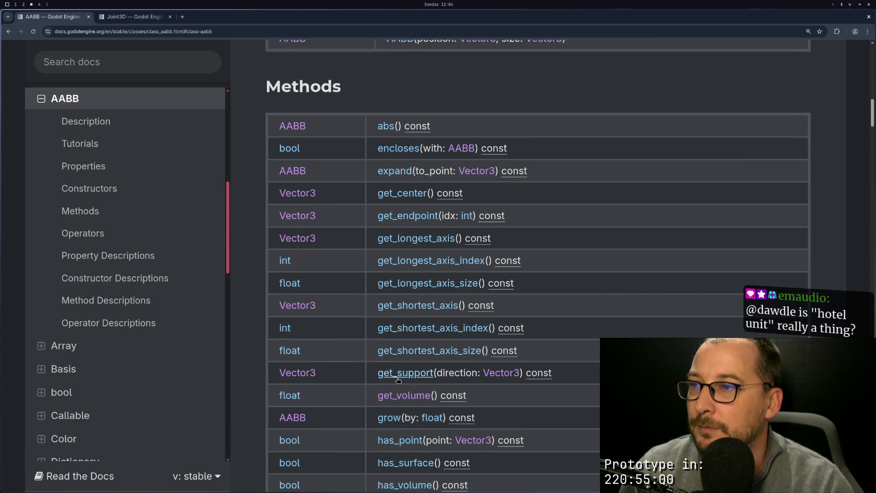
{"action": "left_click", "coordinate": [395, 391]}
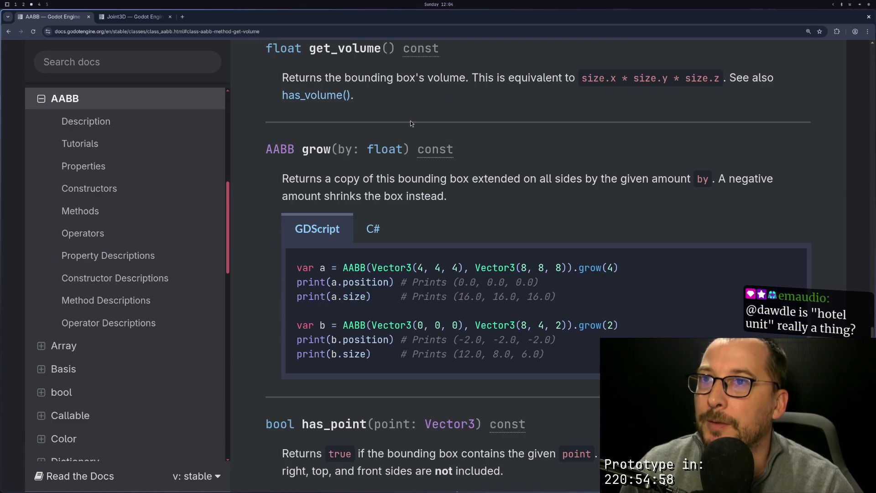
{"action": "left_click", "coordinate": [8, 32]}
{"action": "left_click", "coordinate": [8, 32]}
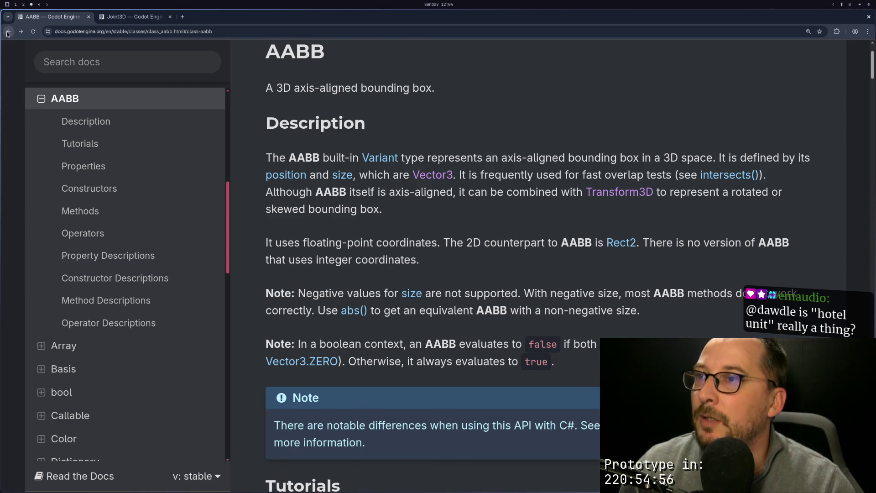
{"action": "scroll", "coordinate": [306, 104], "scroll_direction": "up", "scroll_amount": 1}
{"action": "scroll", "coordinate": [306, 104], "scroll_direction": "up", "scroll_amount": 1}
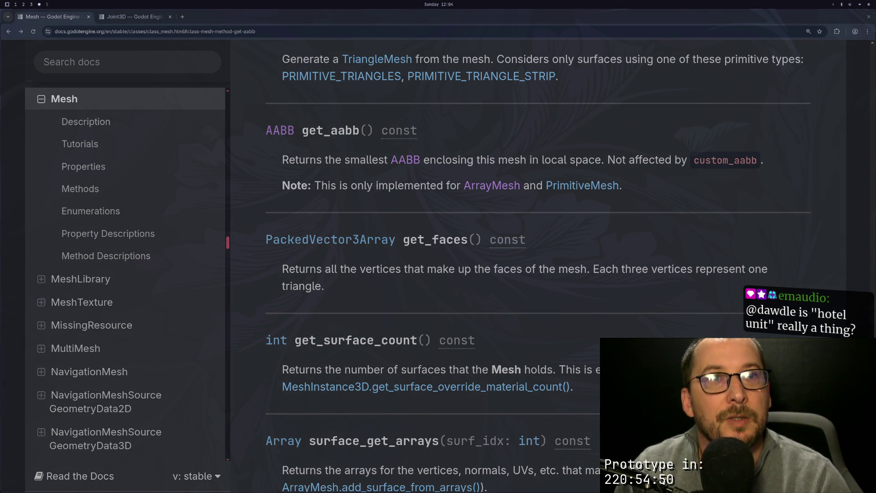
{"action": "key", "text": "super+2"}
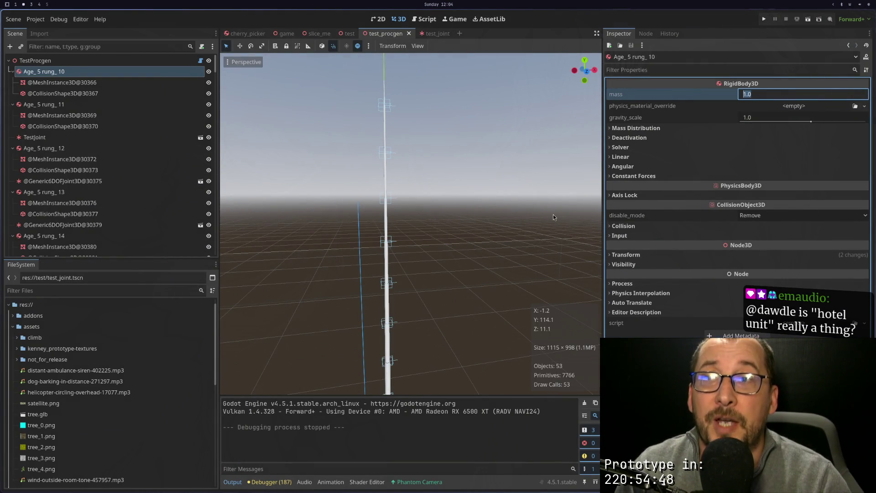
Leave the mass at 1.0 kg and open TestProcgen's test_procgen.gd in the external editor.
{"action": "key", "text": "Escape"}
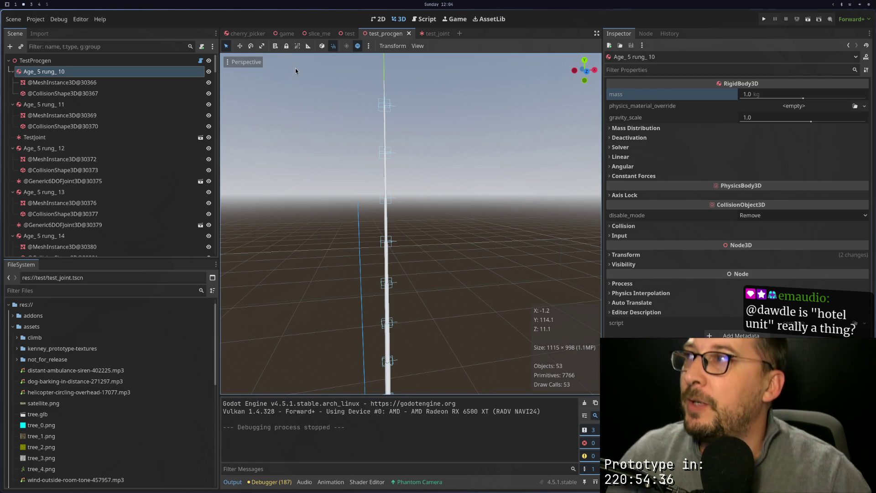
{"action": "left_click", "coordinate": [200, 61]}
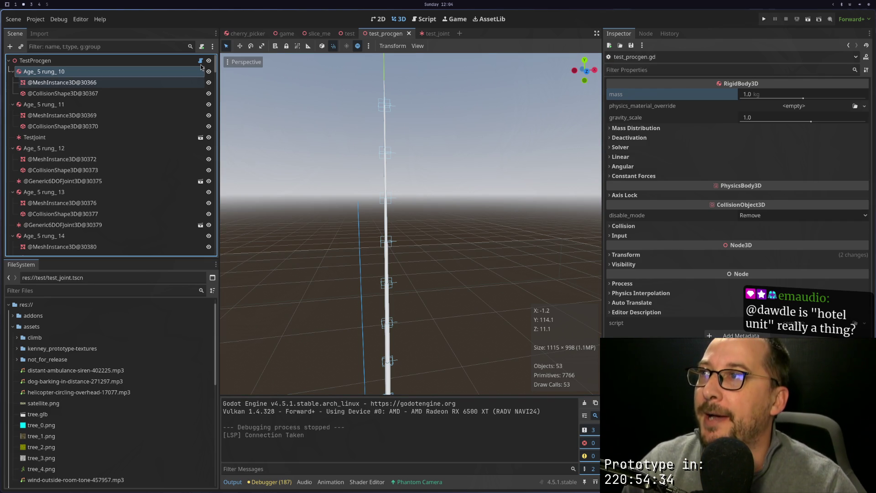
{"action": "scroll", "coordinate": [257, 276], "scroll_direction": "down", "scroll_amount": 4}
{"action": "scroll", "coordinate": [257, 277], "scroll_direction": "down", "scroll_amount": 6}
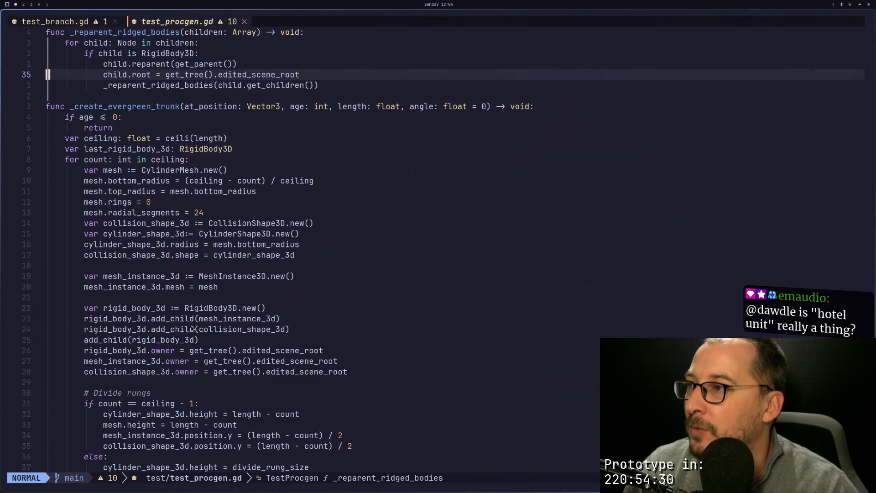
Start a new line 60 below add_child(collision_shape_3d) with rigid_body_3d, briefly checking the docs.
{"action": "left_click", "coordinate": [350, 350]}
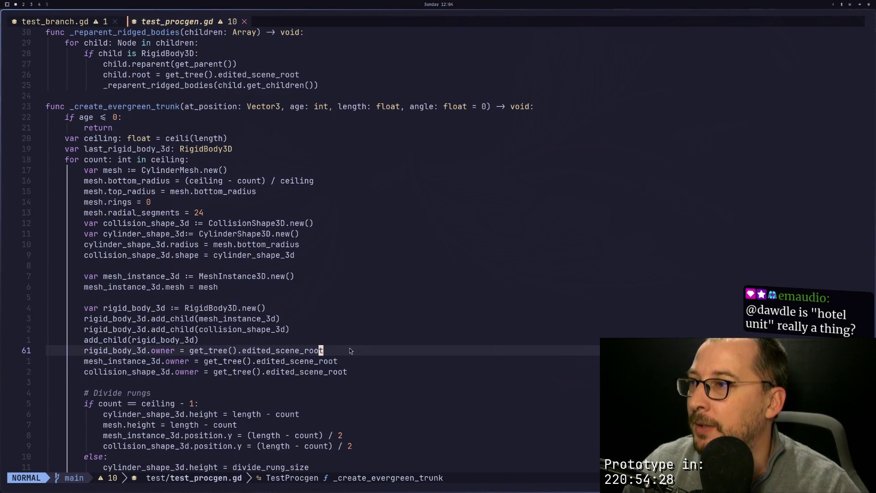
{"action": "key", "text": "k"}
{"action": "key", "text": "k"}
{"action": "key", "text": "k"}
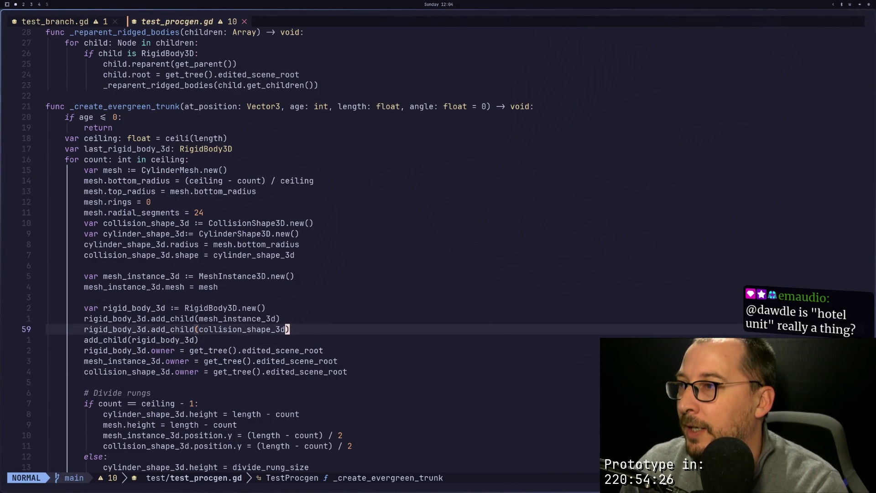
{"action": "key", "text": "j"}
{"action": "key", "text": "j"}
{"action": "key", "text": "A"}
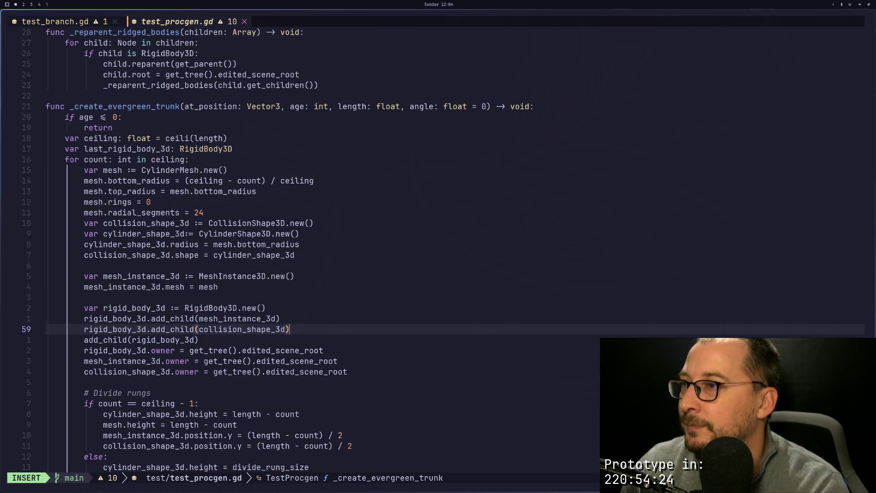
{"action": "key", "text": "Return"}
{"action": "type", "text": "rig"}
{"action": "key", "text": "Return"}
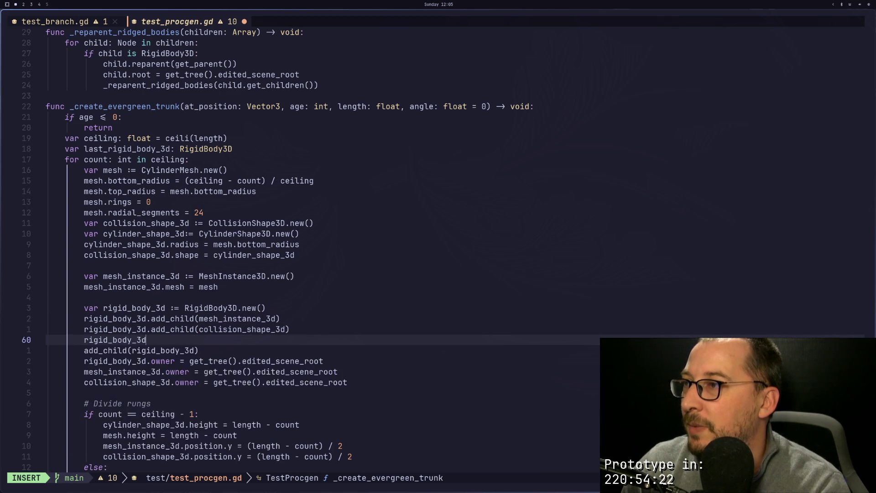
{"action": "type", "text": ".get_"}
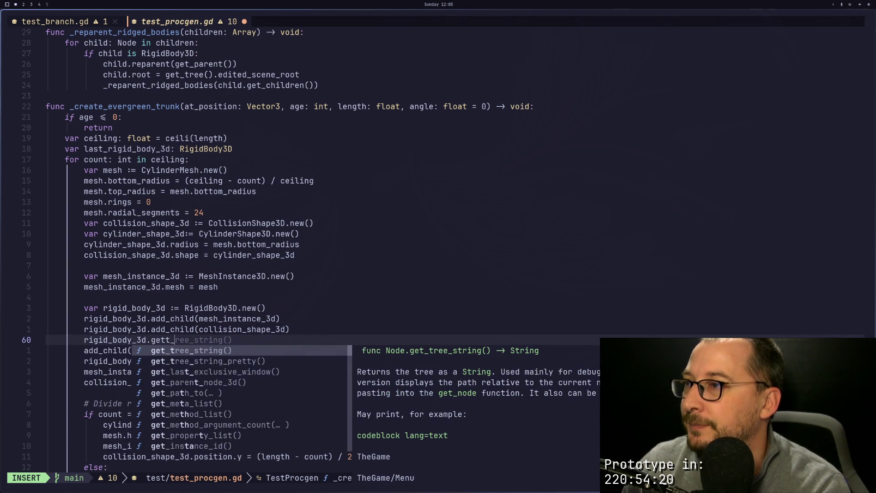
{"action": "type", "text": "aabb("}
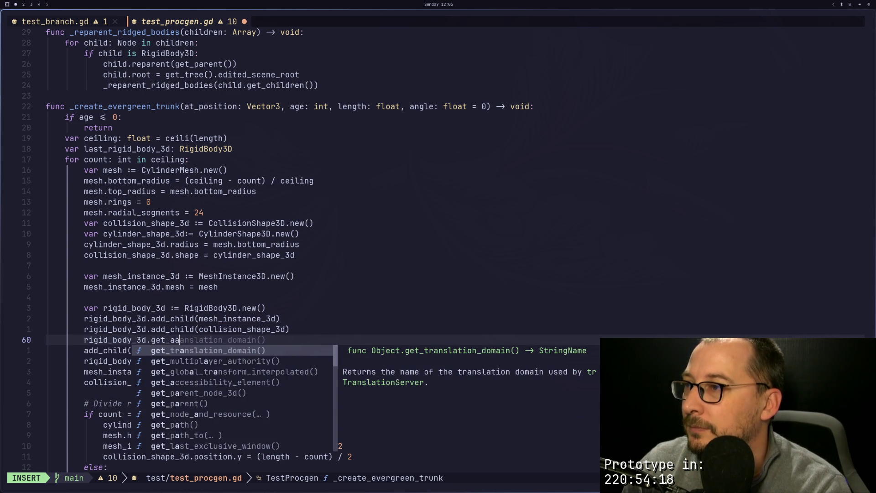
{"action": "key", "text": "BackSpace"}
{"action": "key", "text": "Escape"}
{"action": "key", "text": "super+2"}
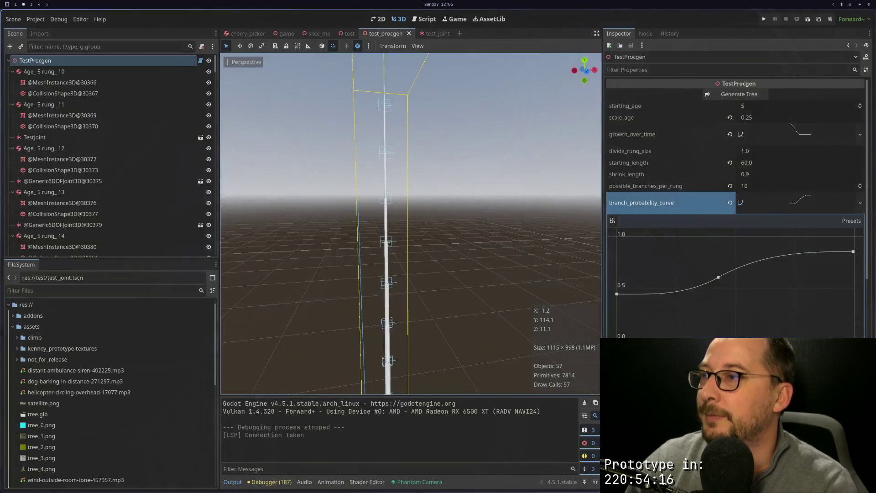
{"action": "key", "text": "super+3"}
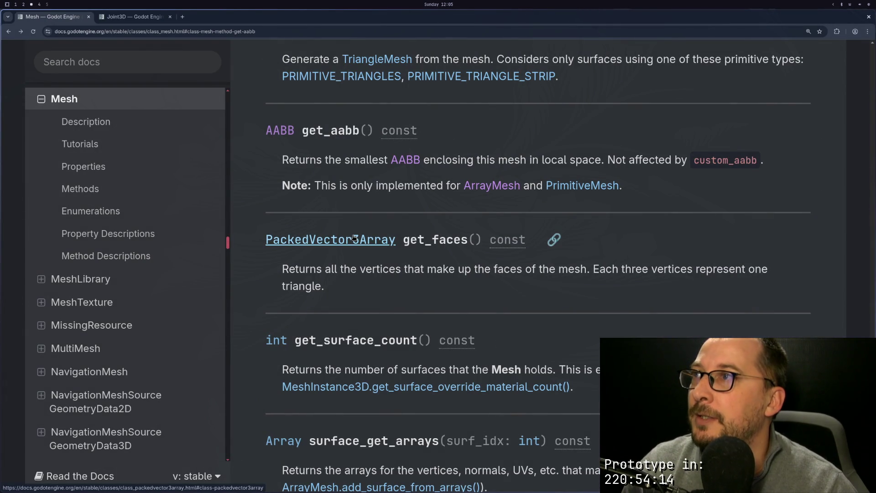
{"action": "key", "text": "super+1"}
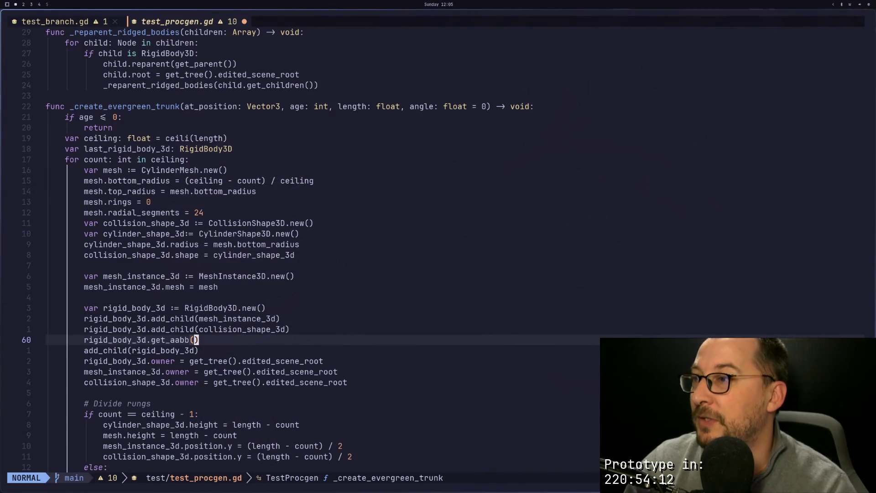
Rewrite line 60 as mesh_instance_3d.get_aabb().get_volume().
{"action": "key", "text": "h"}
{"action": "key", "text": "h"}
{"action": "key", "text": "h"}
{"action": "key", "text": "h"}
{"action": "key", "text": "h"}
{"action": "key", "text": "h"}
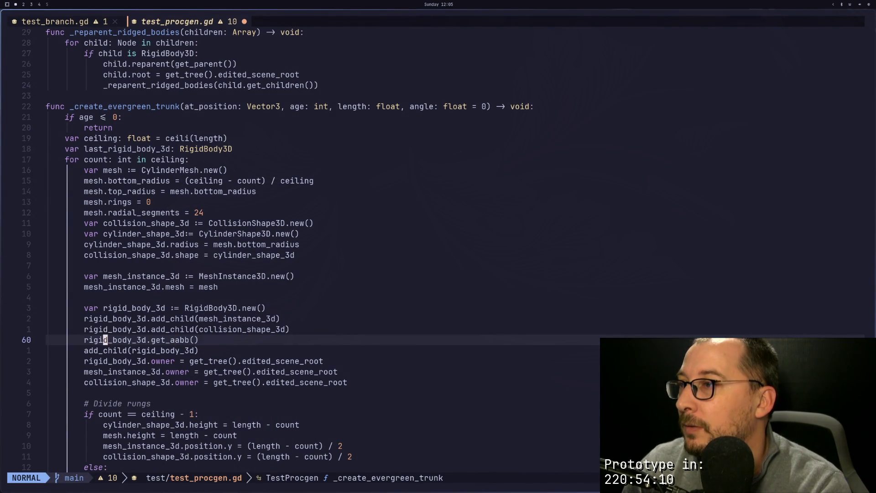
{"action": "key", "text": "c"}
{"action": "key", "text": "t"}
{"action": "key", "text": "period"}
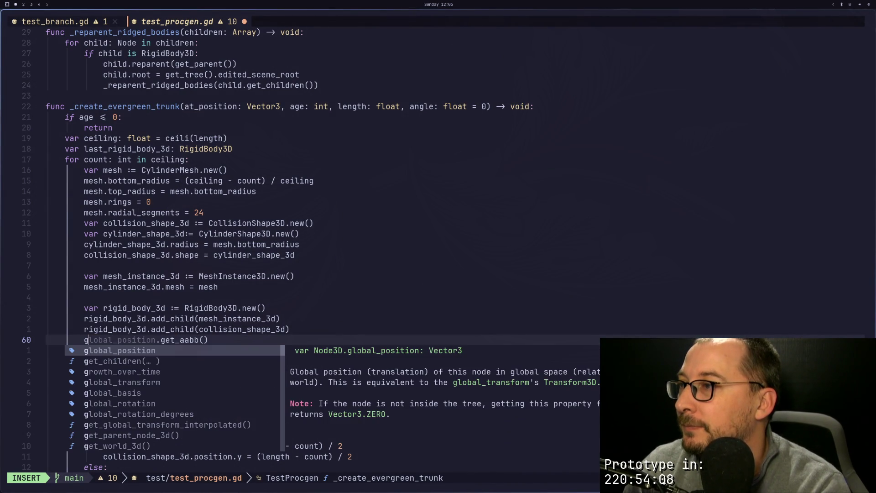
{"action": "type", "text": "me"}
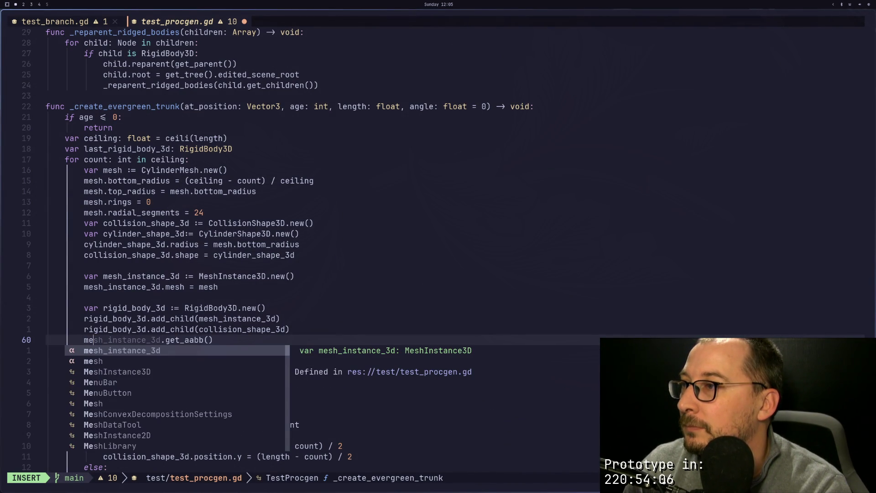
{"action": "key", "text": "Return"}
{"action": "key", "text": "Escape"}
{"action": "type", "text": "fbA.get"}
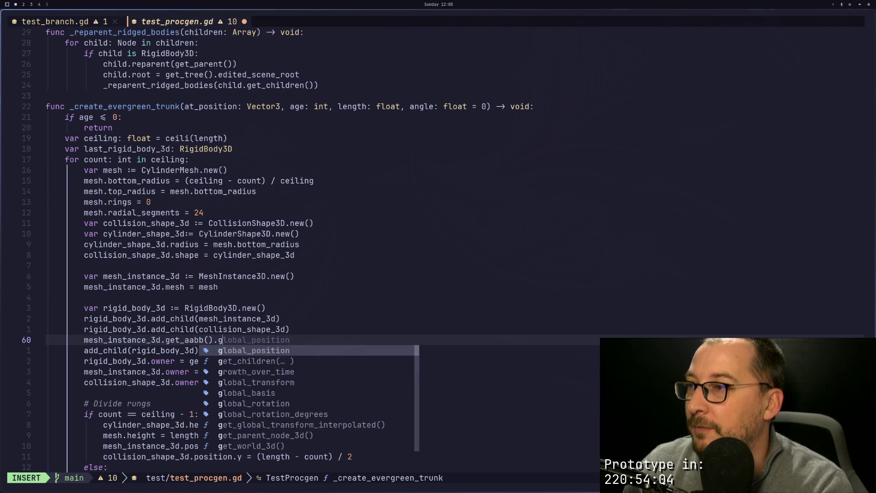
{"action": "type", "text": "o"}
{"action": "key", "text": "BackSpace"}
{"action": "key", "text": "BackSpace"}
{"action": "type", "text": "vol"}
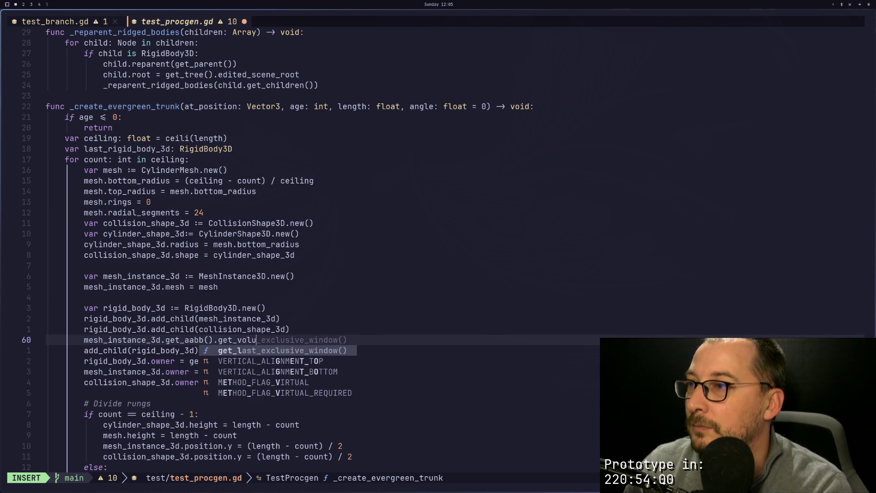
{"action": "type", "text": "u"}
{"action": "key", "text": "Return"}
{"action": "key", "text": "Escape"}
Append '* CUBIC_CEDAR_WOOD_WEIGHT_KG' to the end of line 60.
{"action": "key", "text": "F."}
{"action": "key", "text": "b"}
{"action": "key", "text": "b"}
{"action": "key", "text": "F"}
{"action": "key", "text": "e"}
{"action": "key", "text": "l"}
{"action": "key", "text": "l"}
{"action": "key", "text": "l"}
{"action": "type", "text": "a"}
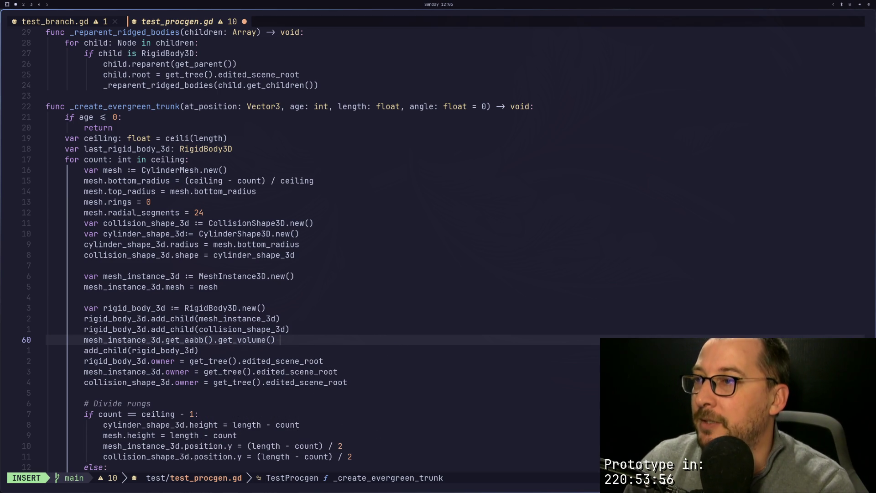
{"action": "type", "text": " &"}
{"action": "key", "text": "BackSpace"}
{"action": "key", "text": "BackSpace"}
{"action": "type", "text": "* "}
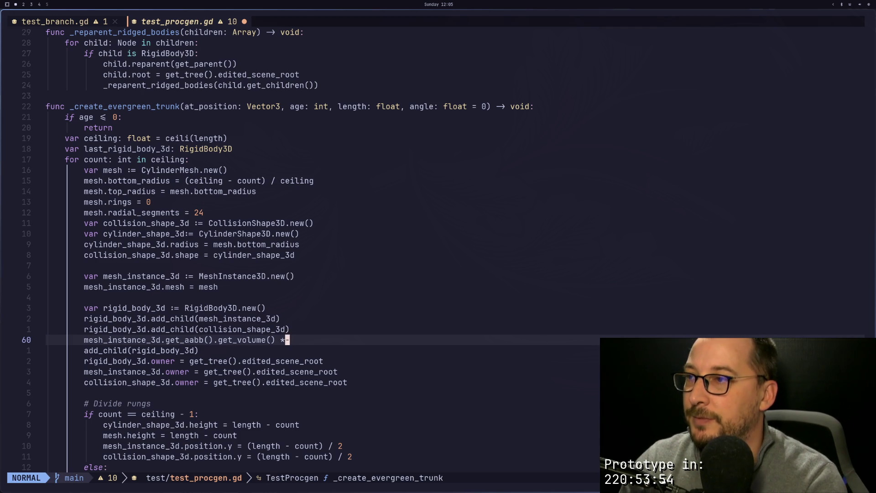
{"action": "type", "text": "CU"}
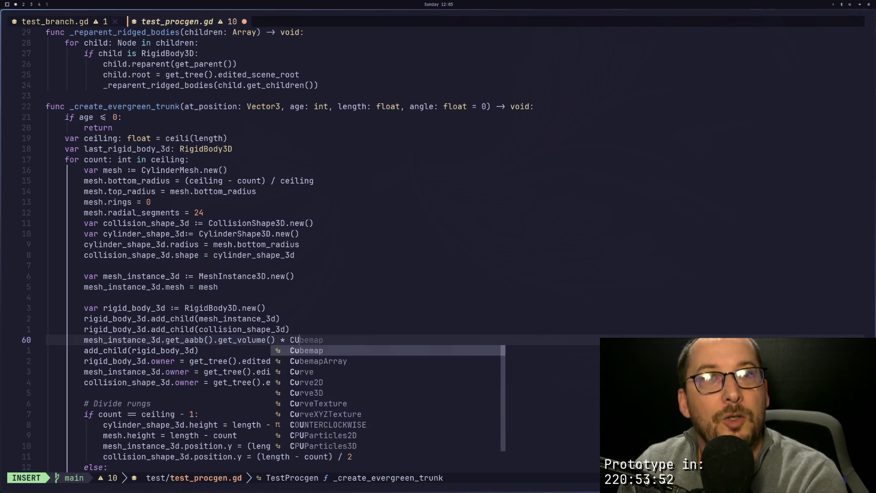
{"action": "type", "text": "BIC_CEDI"}
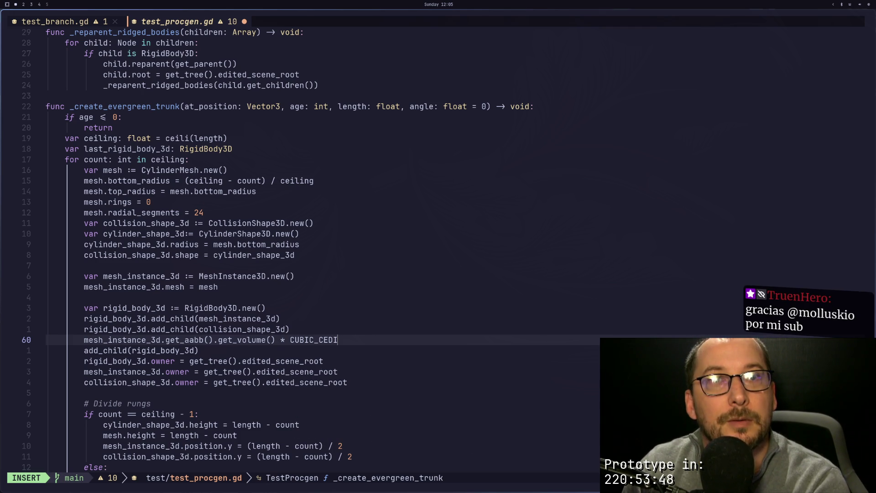
{"action": "key", "text": "BackSpace"}
{"action": "type", "text": "AR_WOORD"}
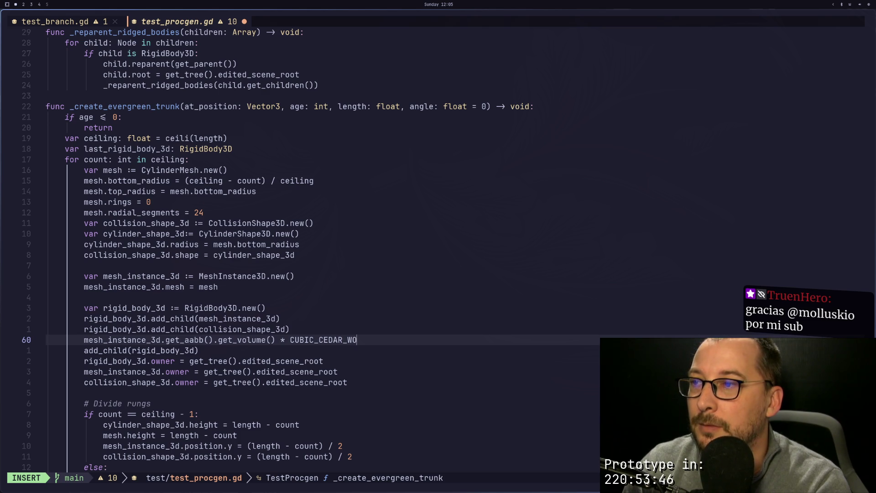
{"action": "key", "text": "BackSpace"}
{"action": "key", "text": "BackSpace"}
{"action": "key", "text": "BackSpace"}
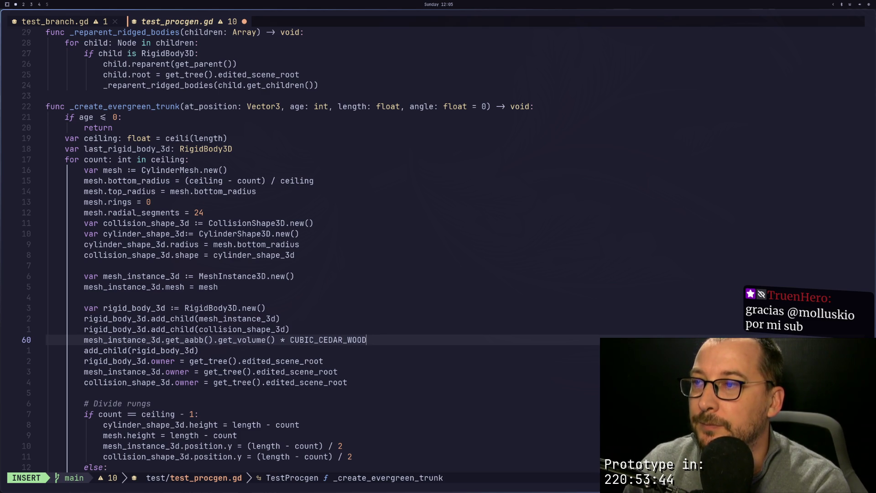
{"action": "type", "text": "_WEIGHT_KG"}
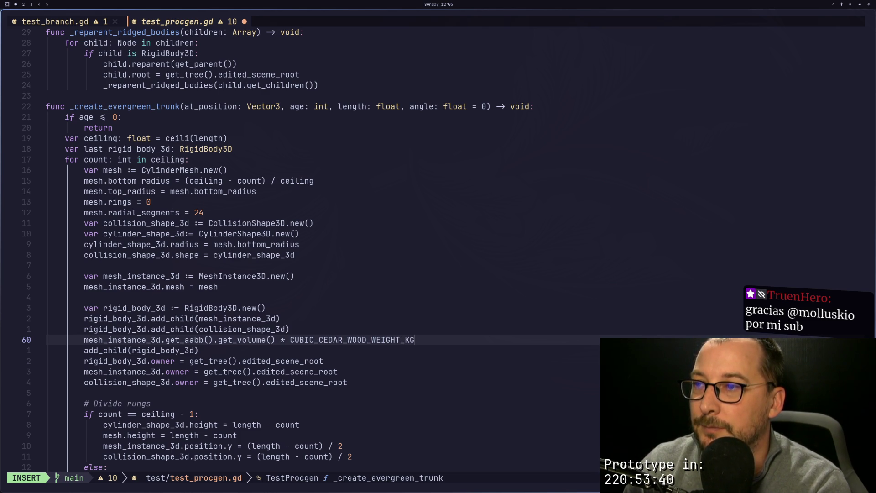
{"action": "key", "text": "Escape"}
{"action": "key", "text": "k"}
{"action": "key", "text": "k"}
{"action": "key", "text": "k"}
{"action": "key", "text": "k"}
{"action": "key", "text": "k"}
{"action": "key", "text": "k"}
Add const CUBIC_CEDAR_WOOD_WEIGHT_KG: float = 37 below JOINT_PACKED_SCENE and save with :w.
{"action": "key", "text": "j"}
{"action": "key", "text": "j"}
{"action": "key", "text": "j"}
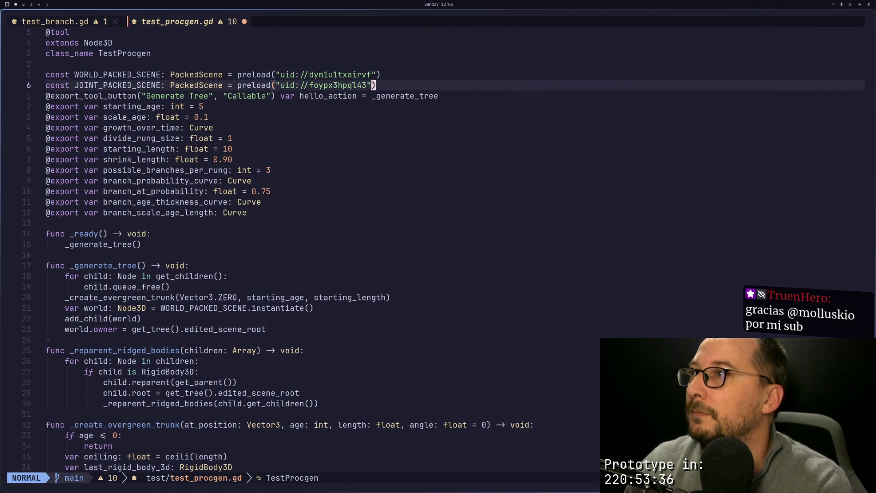
{"action": "type", "text": "oconst CU"}
{"action": "type", "text": "BMI"}
{"action": "key", "text": "BackSpace"}
{"action": "key", "text": "BackSpace"}
{"action": "type", "text": "IC_"}
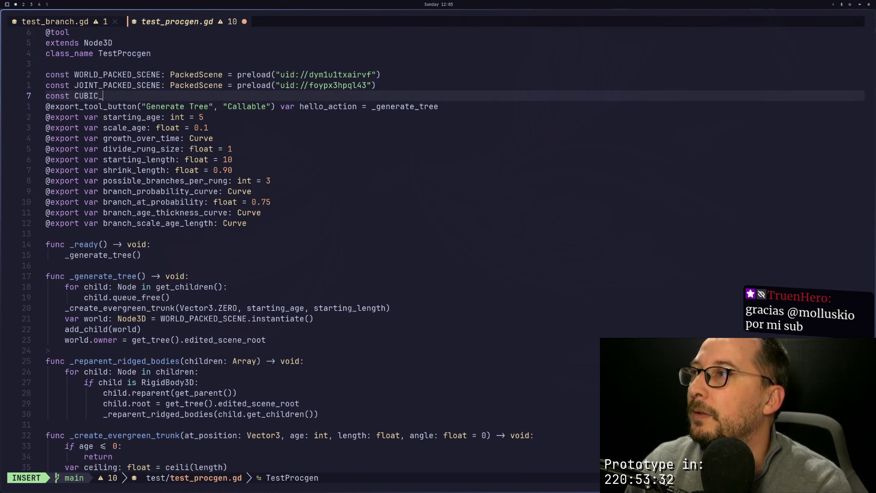
{"action": "type", "text": "CEDAR_W"}
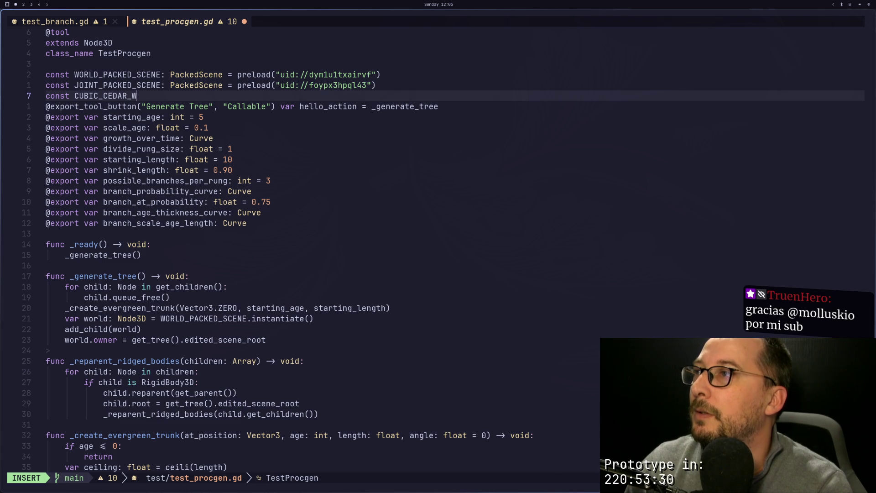
{"action": "type", "text": "OORD_WE"}
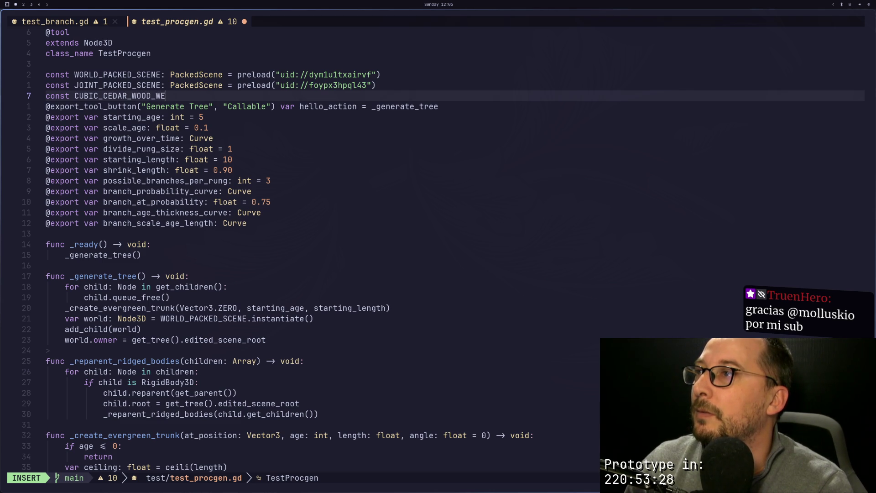
{"action": "type", "text": "IGHTKG:"}
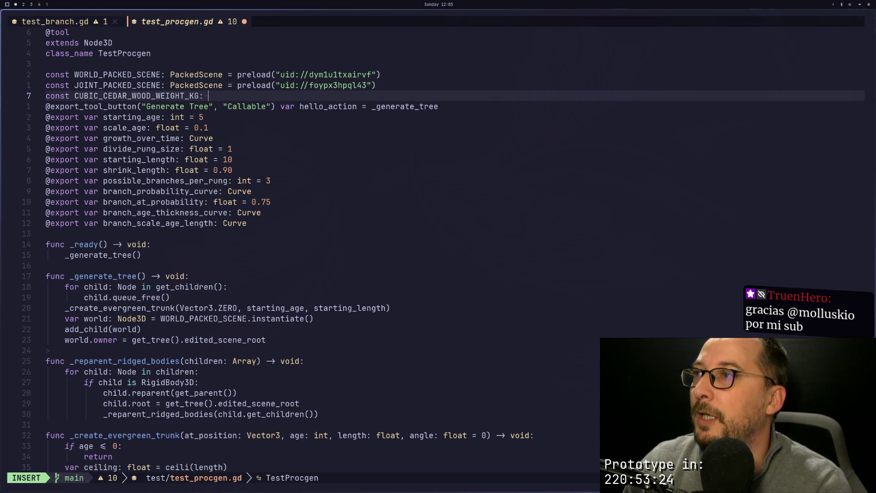
{"action": "type", "text": "flot"}
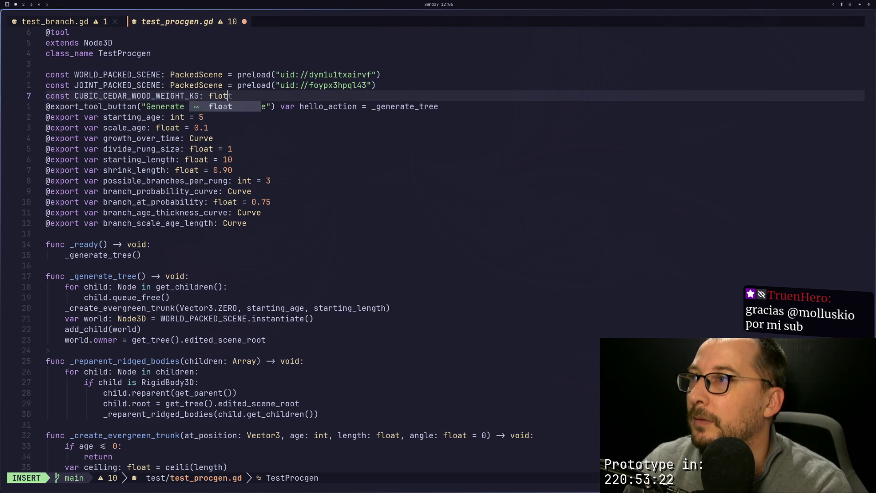
{"action": "type", "text": "t"}
{"action": "key", "text": "Escape"}
{"action": "type", "text": "at ="}
{"action": "type", "text": " rigid_body_3d"}
{"action": "key", "text": "BackSpace"}
{"action": "key", "text": "BackSpace"}
{"action": "key", "text": "BackSpace"}
{"action": "type", "text": "37"}
{"action": "key", "text": "Escape"}
{"action": "type", "text": ":w"}
{"action": "key", "text": "Return"}
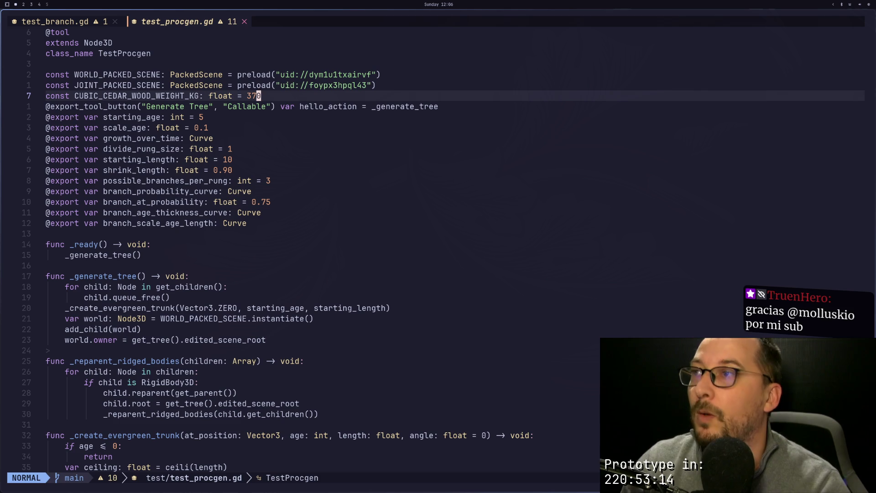
{"action": "scroll", "coordinate": [401, 188], "scroll_direction": "down", "scroll_amount": 4}
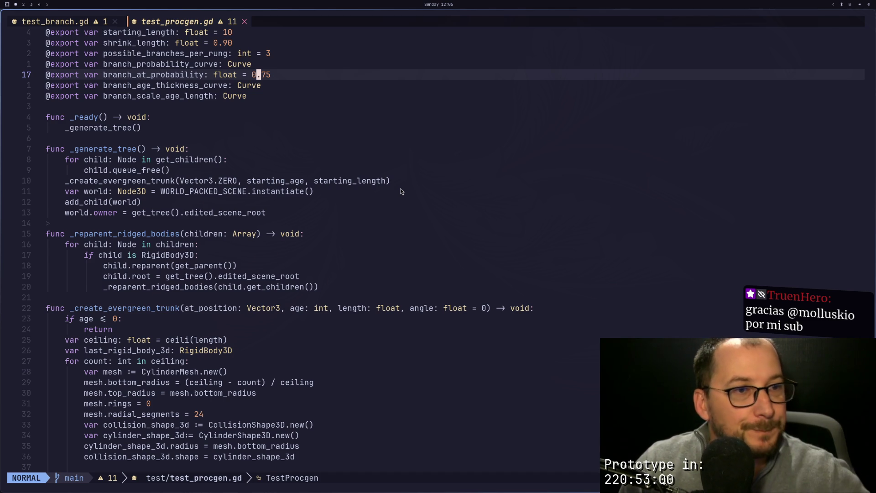
On line 61, assign the volume × CUBIC_CEDAR_WOOD_WEIGHT_KG expression to rigid_body_3d.mass.
{"action": "scroll", "coordinate": [400, 188], "scroll_direction": "down", "scroll_amount": 5}
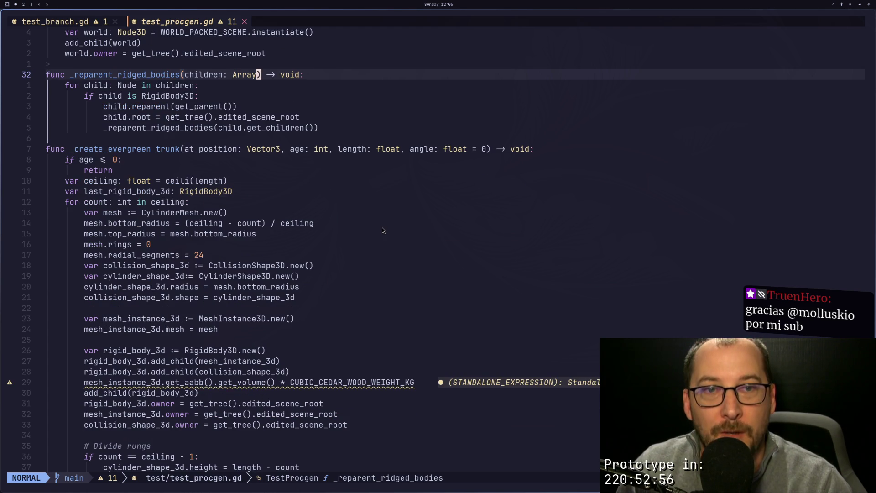
{"action": "scroll", "coordinate": [233, 332], "scroll_direction": "down", "scroll_amount": 1}
{"action": "left_click", "coordinate": [199, 361]}
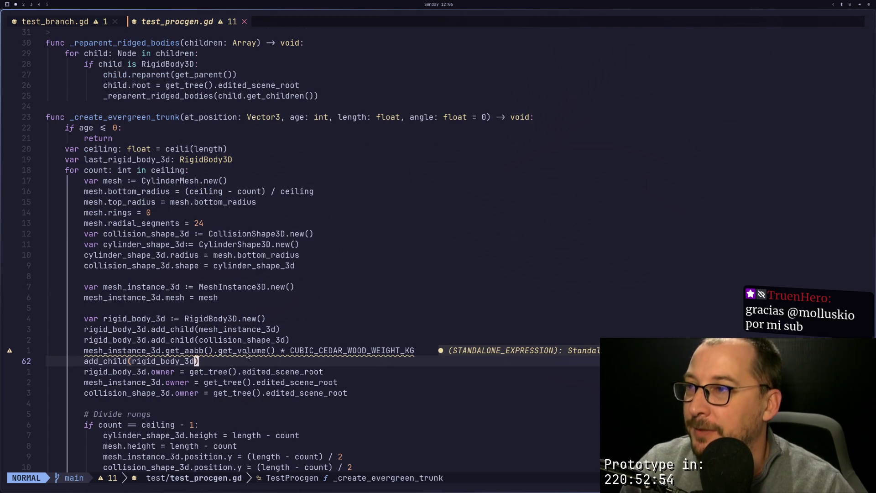
{"action": "key", "text": "k"}
{"action": "key", "text": "h"}
{"action": "key", "text": "h"}
{"action": "key", "text": "h"}
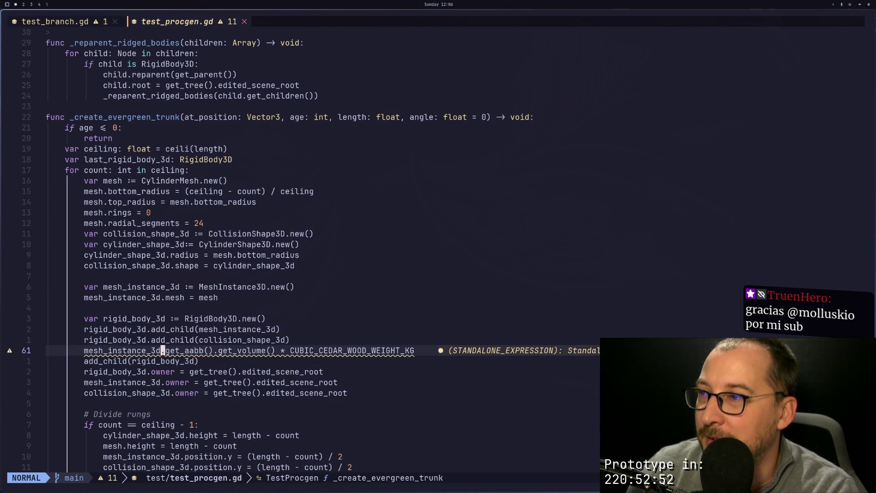
{"action": "key", "text": "h"}
{"action": "key", "text": "h"}
{"action": "key", "text": "h"}
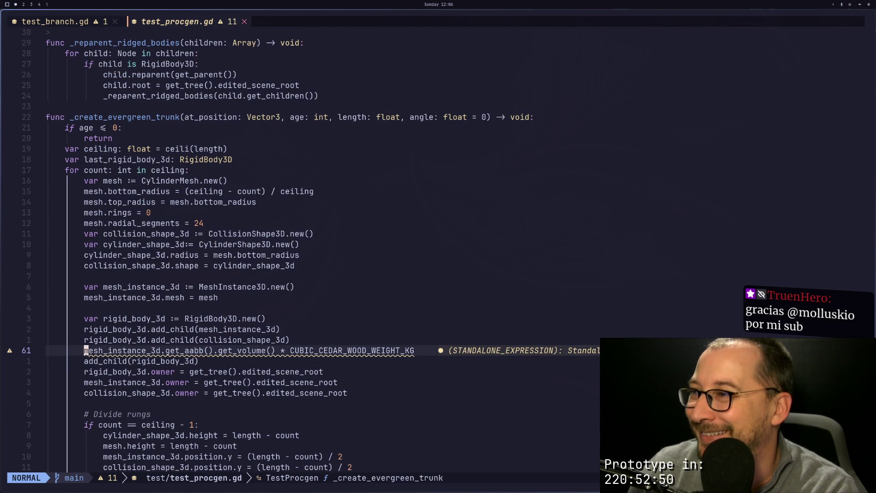
{"action": "type", "text": "iri"}
{"action": "key", "text": "Tab"}
{"action": "type", "text": "."}
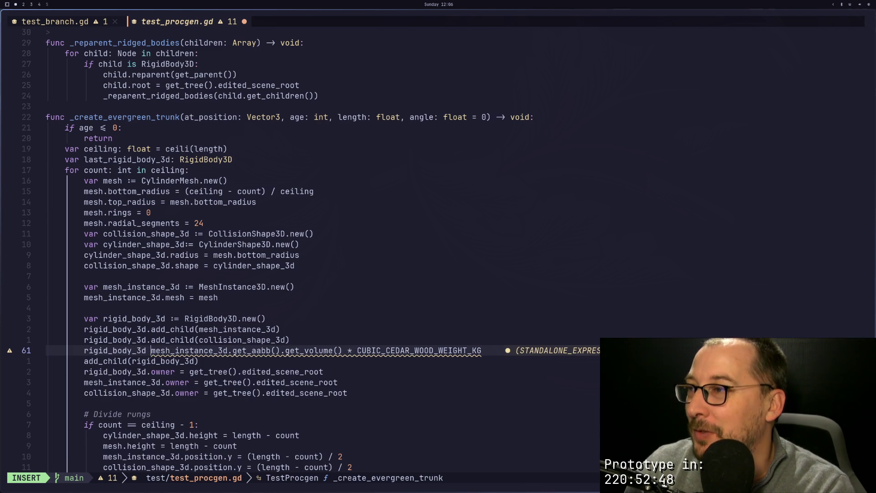
{"action": "key", "text": "BackSpace"}
{"action": "type", "text": "mass"}
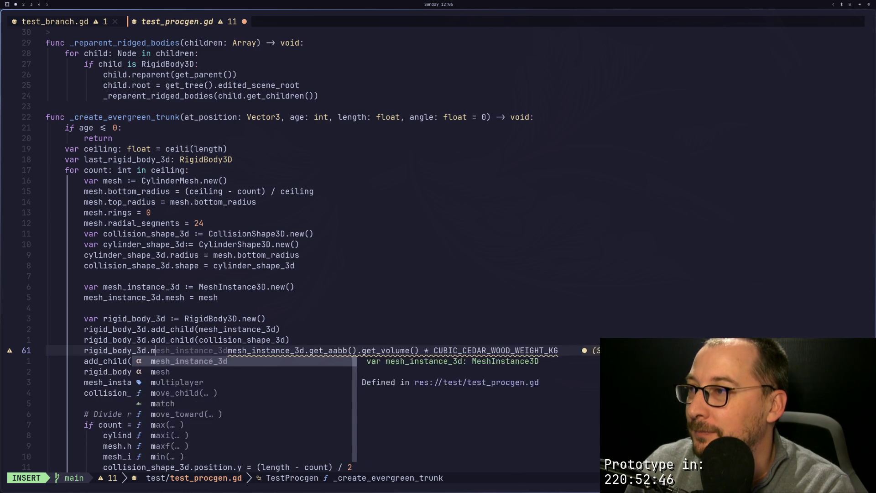
{"action": "type", "text": " ="}
{"action": "key", "text": "Escape"}
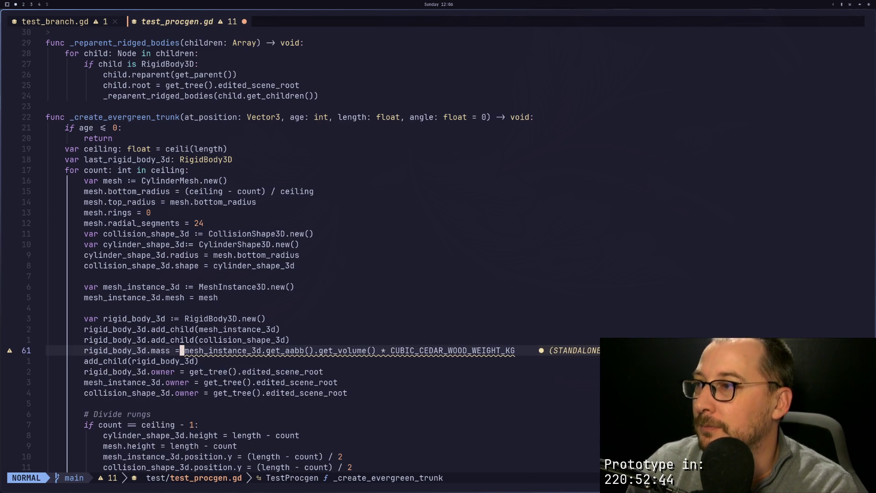
Check Age_5 rung_10's mass in Godot, save the script, then select TestProcgen in Godot.
{"action": "key", "text": "super+2"}
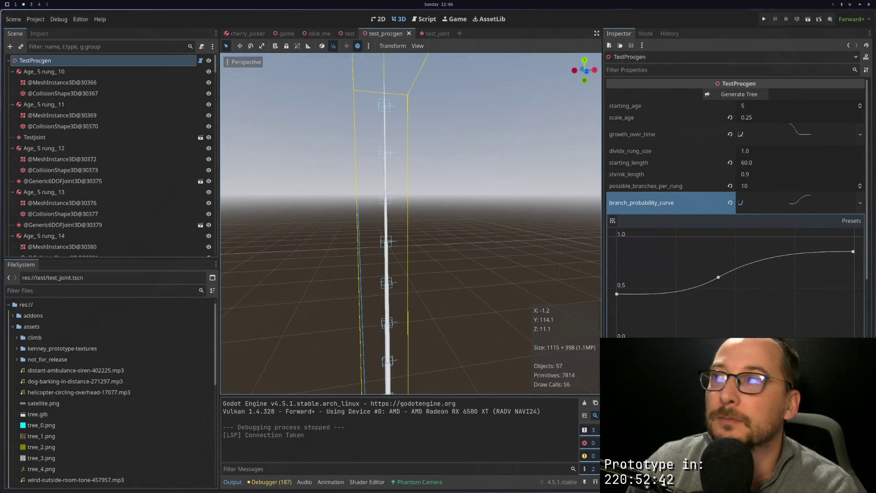
{"action": "left_click", "coordinate": [44, 72]}
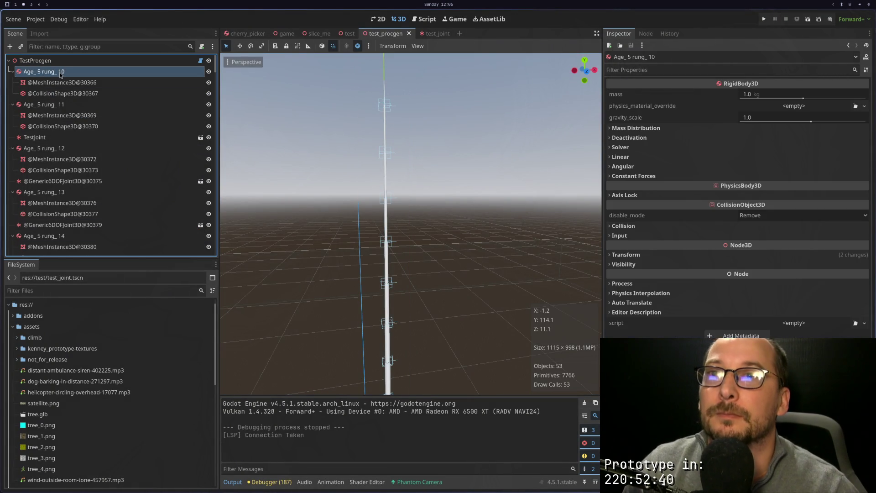
{"action": "key", "text": "super+1"}
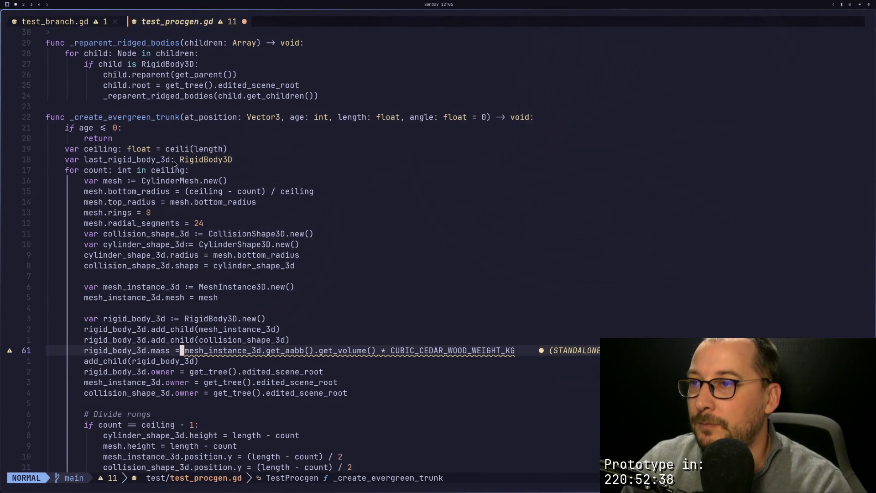
{"action": "key", "text": "j"}
{"action": "key", "text": "k"}
{"action": "key", "text": "w"}
{"action": "key", "text": "w"}
{"action": "key", "text": "w"}
{"action": "key", "text": "w"}
{"action": "key", "text": "w"}
{"action": "key", "text": "w"}
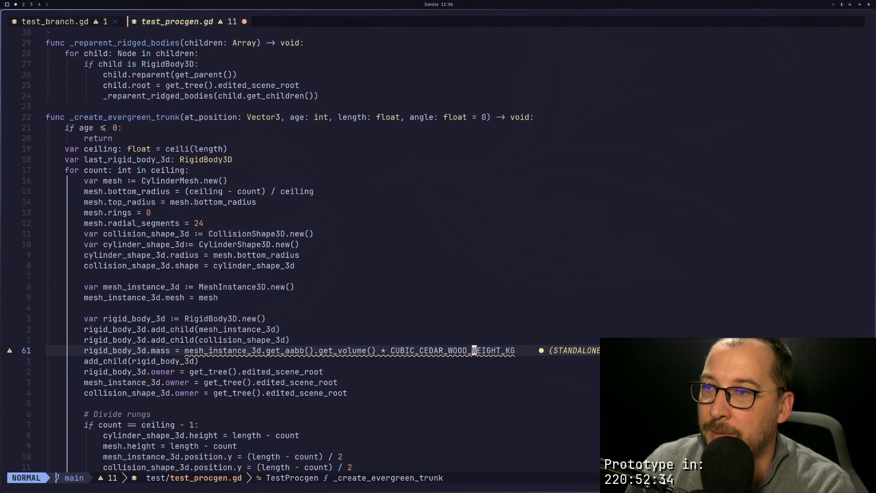
{"action": "key", "text": "ctrl+s"}
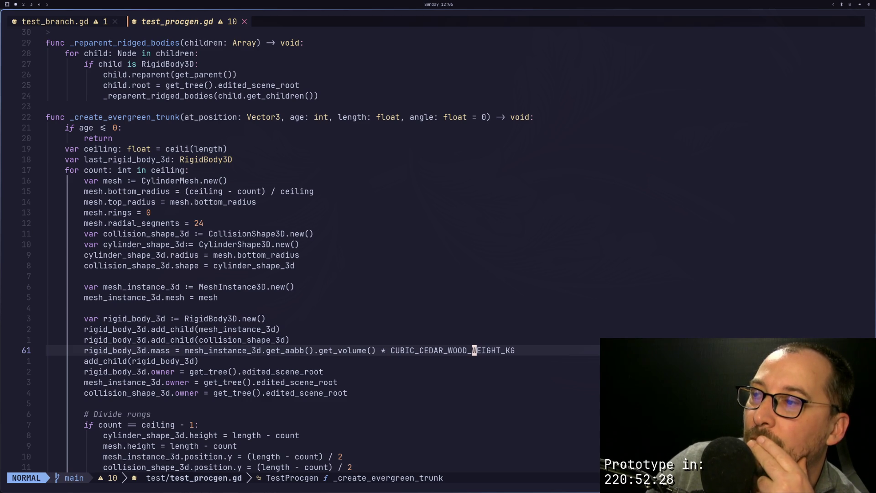
{"action": "key", "text": "super+2"}
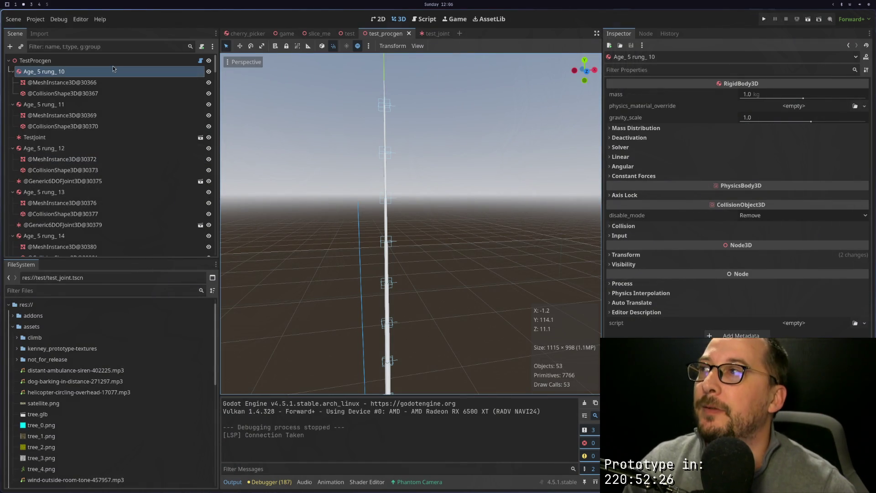
{"action": "left_click", "coordinate": [66, 63]}
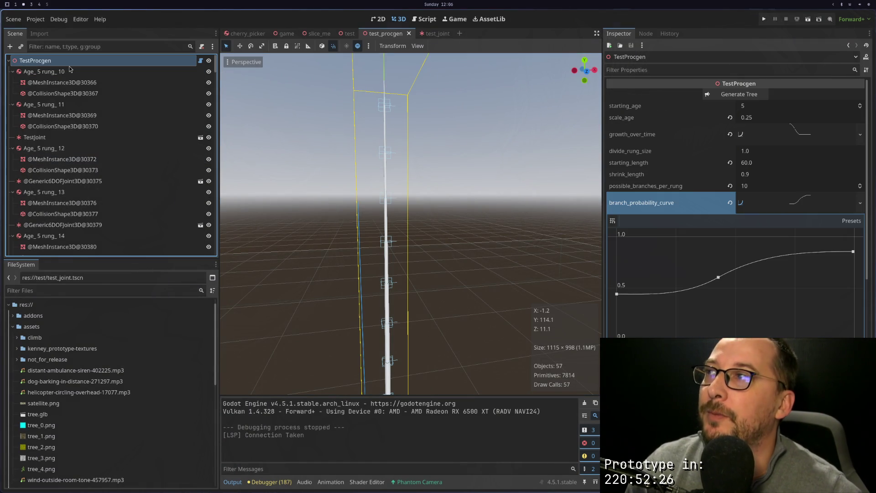
Click Generate Tree, compare the masses of Age_5 rung_0 and rung_1, and run the current scene.
{"action": "left_click", "coordinate": [731, 96]}
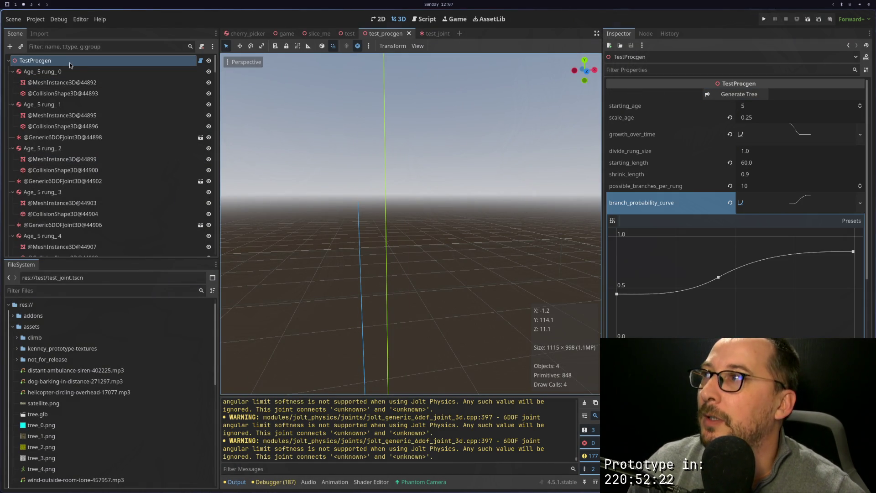
{"action": "left_click", "coordinate": [69, 72]}
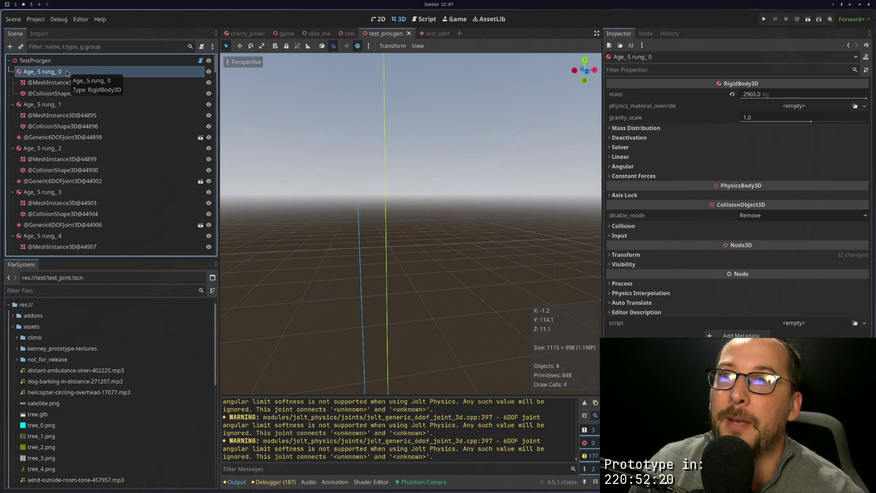
{"action": "left_click", "coordinate": [59, 106]}
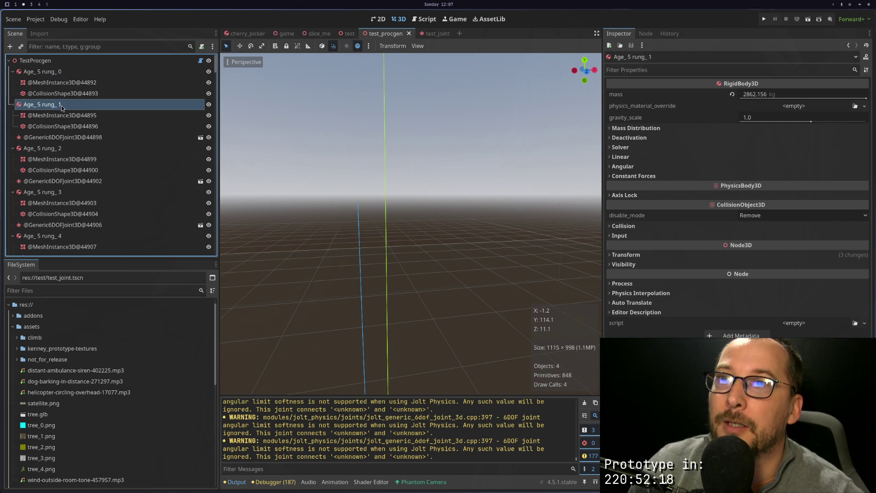
{"action": "left_click", "coordinate": [808, 19]}
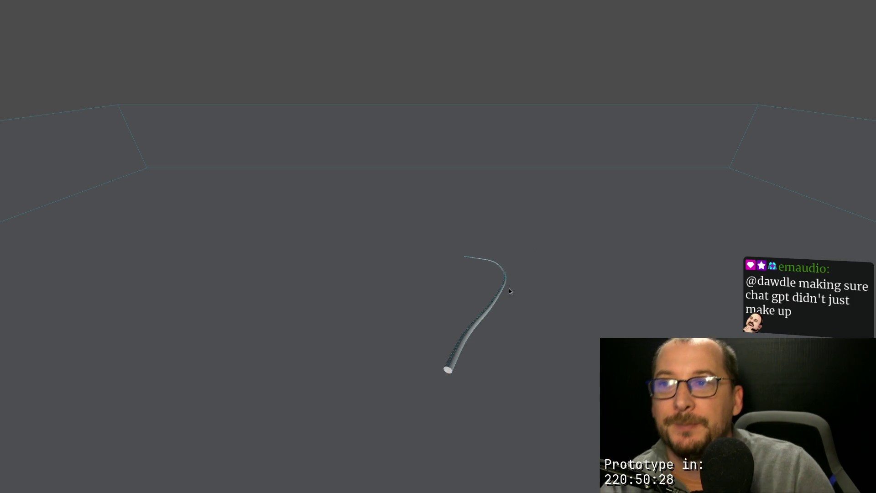
Rerun the tree test a few times, stop it, and return to the browser's Mesh documentation.
{"action": "key", "text": "F5"}
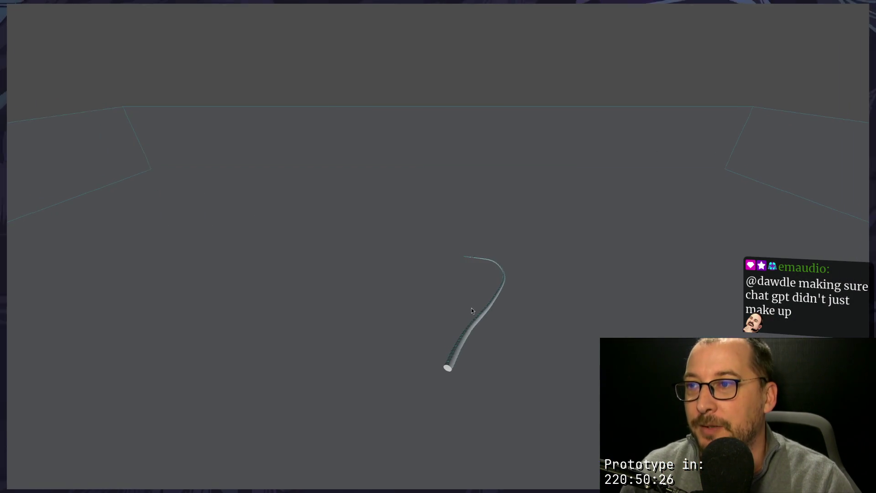
{"action": "key", "text": "F5"}
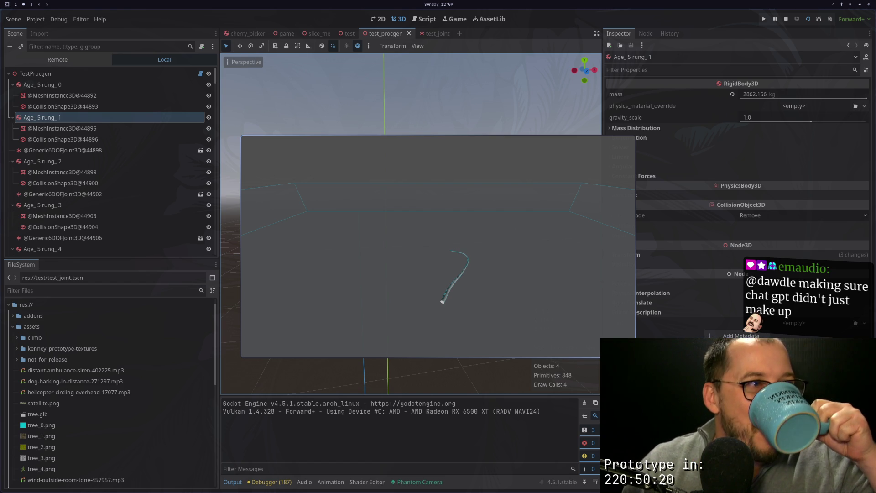
{"action": "key", "text": "F5"}
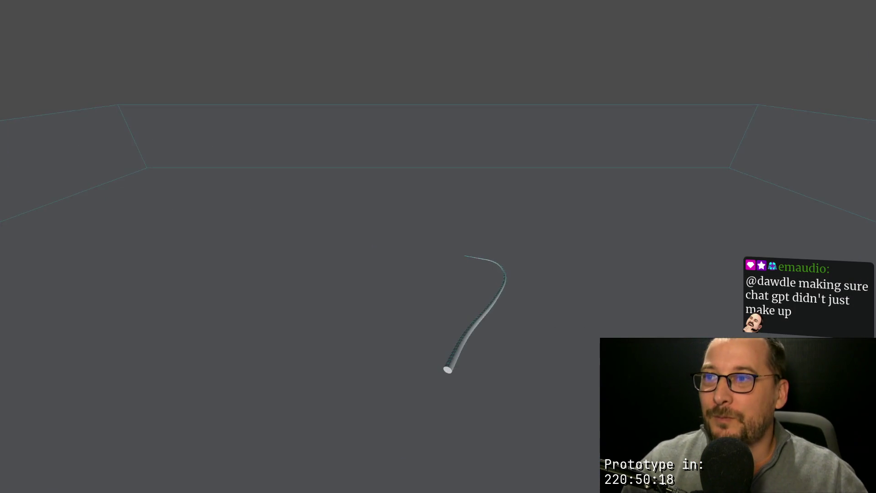
{"action": "key", "text": "F8"}
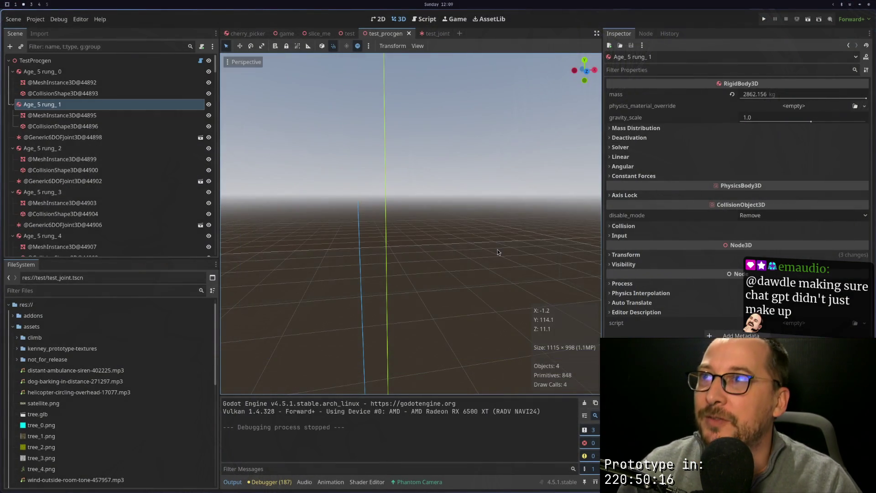
{"action": "key", "text": "super+3"}
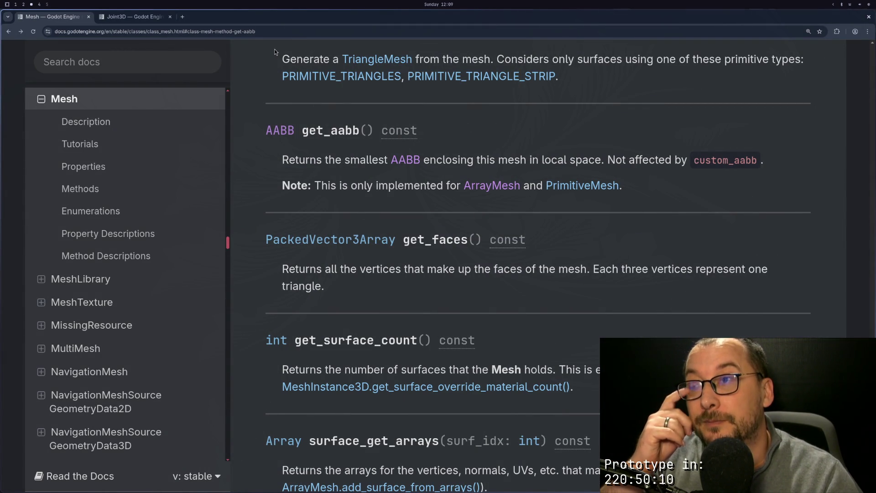
Open a blank new Chromium tab, focus its address bar, then return to the code editor workspace.
{"action": "left_click", "coordinate": [183, 17]}
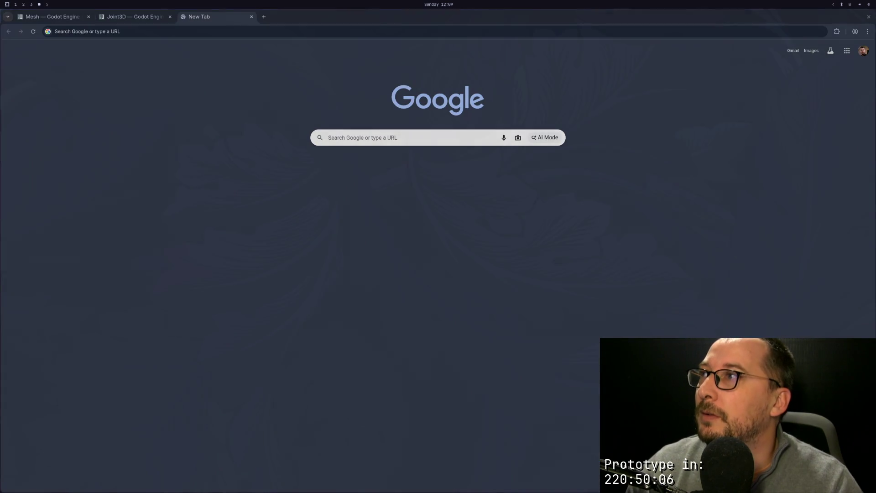
{"action": "key", "text": "super+4"}
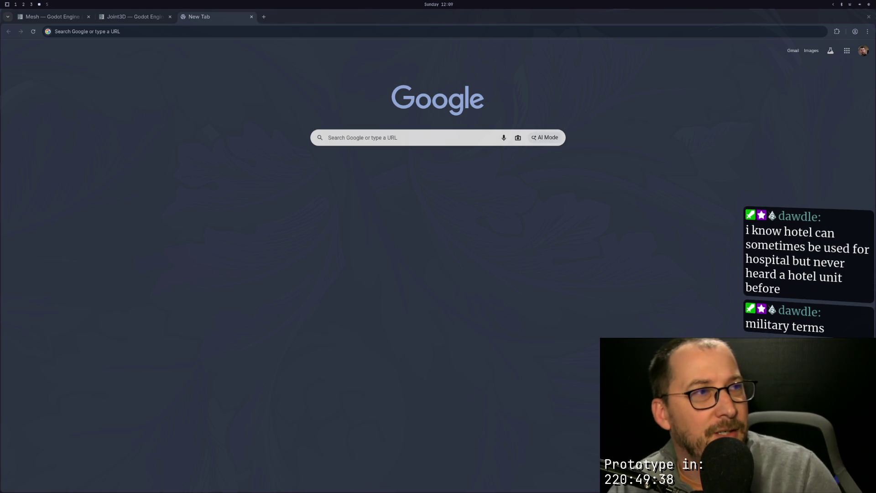
{"action": "left_click", "coordinate": [865, 310]}
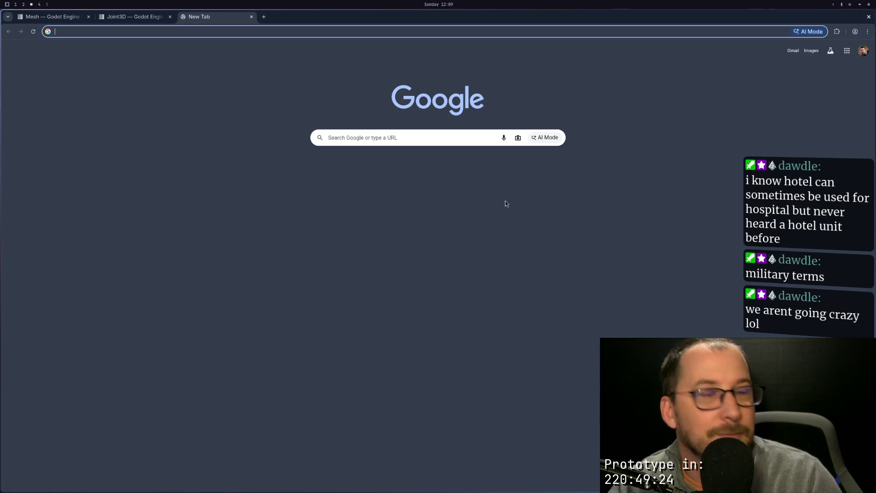
{"action": "key", "text": "super+1"}
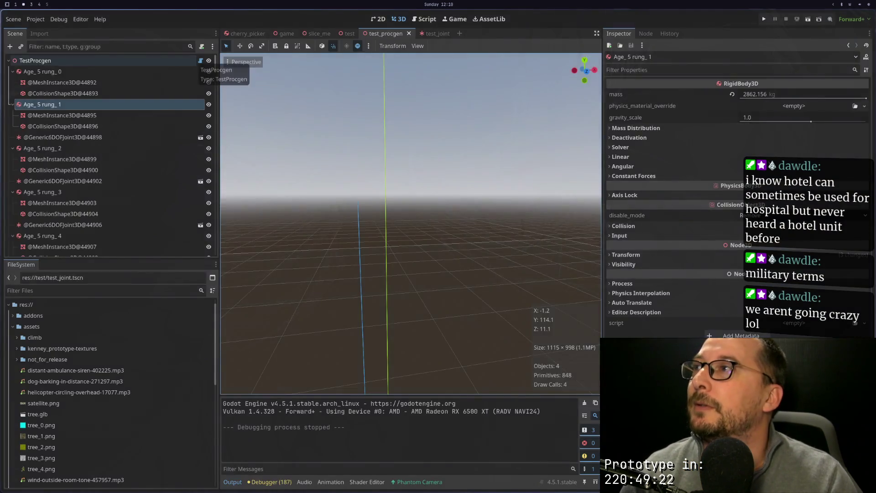
Launch Obsidian from the app launcher on the browser workspace.
{"action": "key", "text": "super+3"}
{"action": "key", "text": "super+space"}
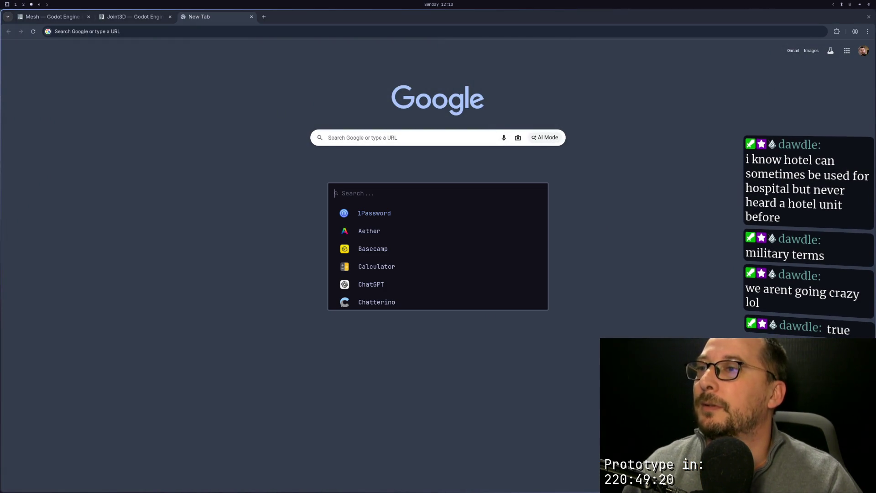
{"action": "type", "text": "obsid"}
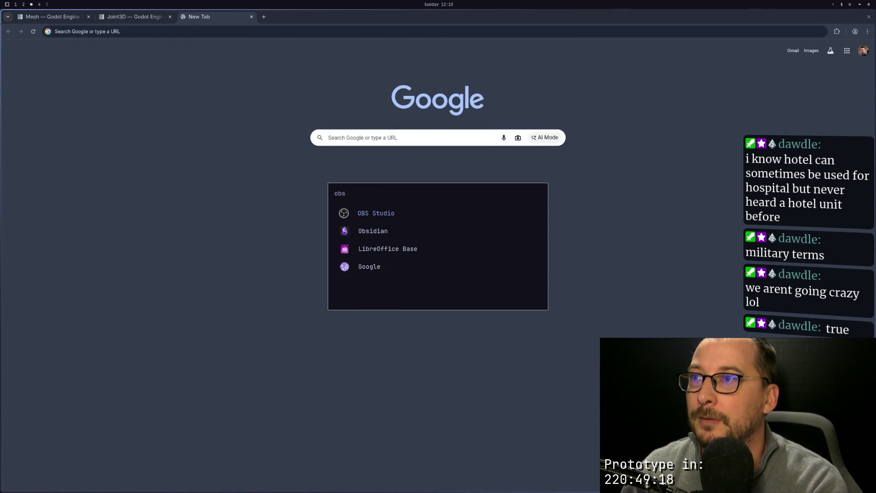
{"action": "key", "text": "Return"}
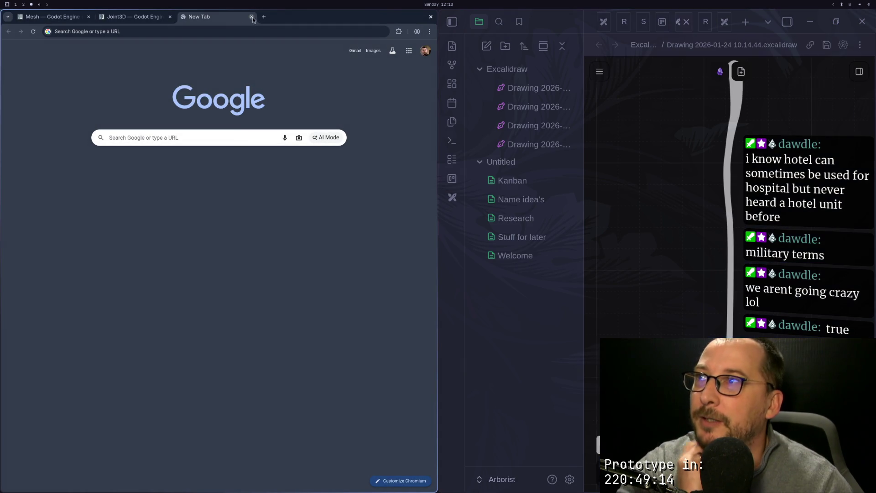
Close the empty browser tab, collapse the Excalidraw folder, and create a new Excalidraw drawing.
{"action": "left_click", "coordinate": [251, 17]}
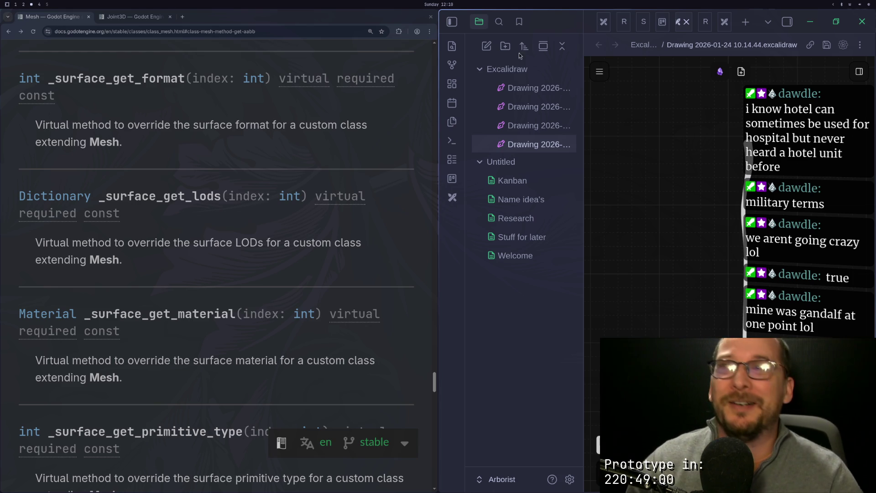
{"action": "left_click", "coordinate": [448, 23]}
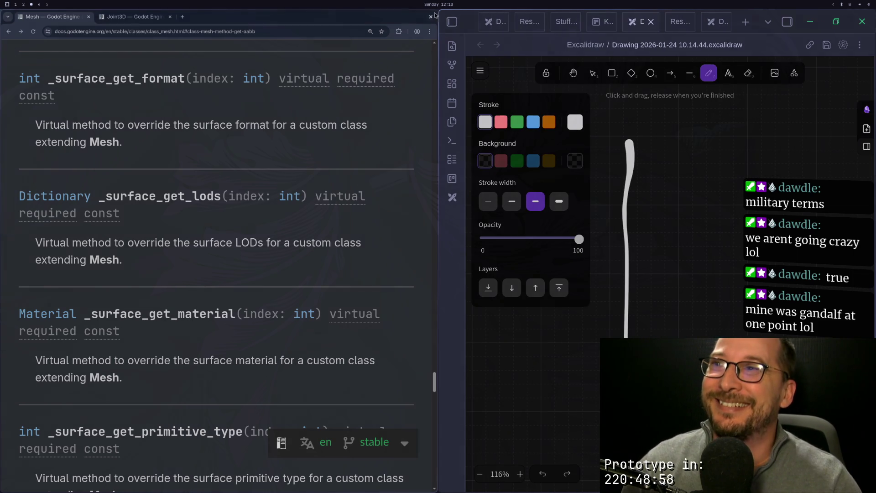
{"action": "left_click", "coordinate": [447, 23]}
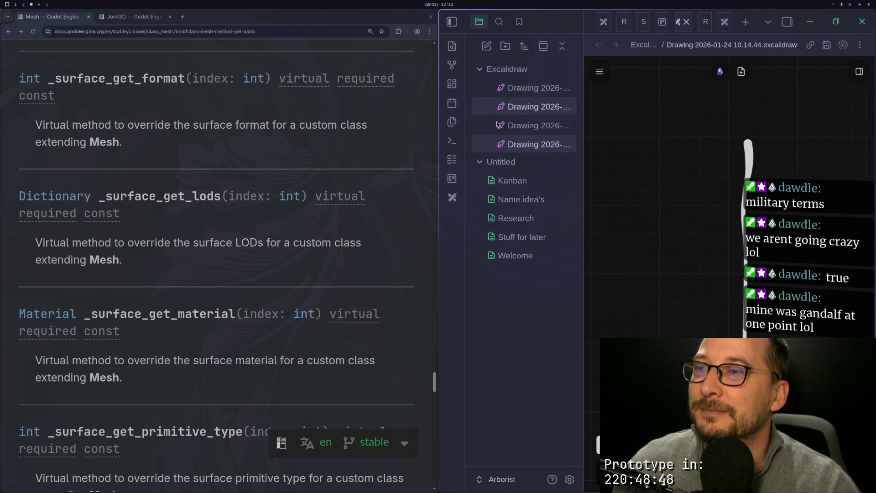
{"action": "left_click", "coordinate": [481, 73]}
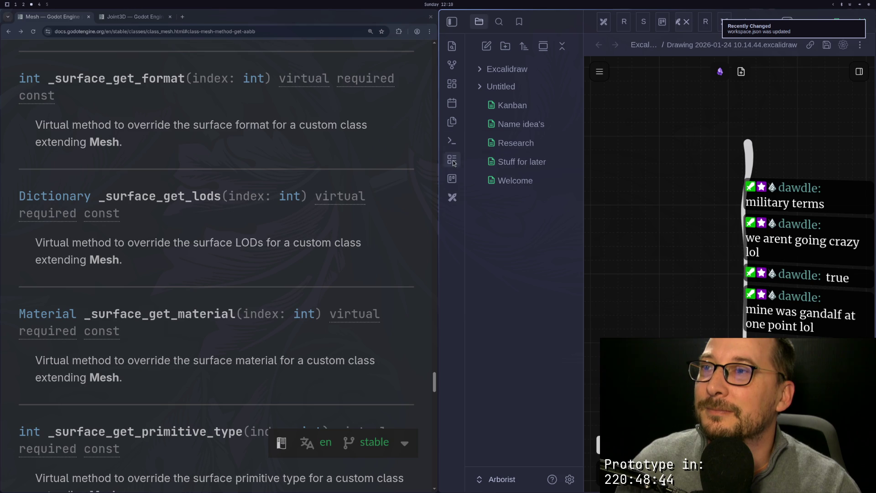
{"action": "left_click", "coordinate": [452, 197]}
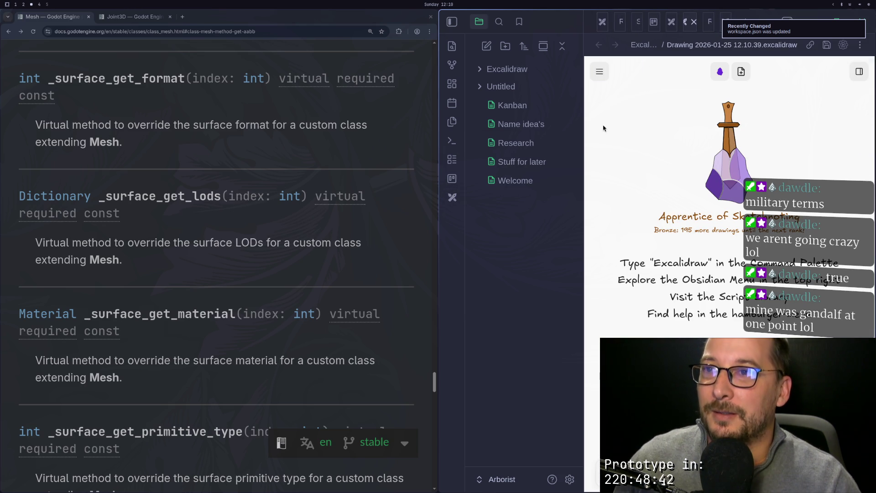
Hide the file list and set the Excalidraw canvas to dark mode with a background grid.
{"action": "left_click", "coordinate": [451, 22]}
{"action": "right_click", "coordinate": [566, 152]}
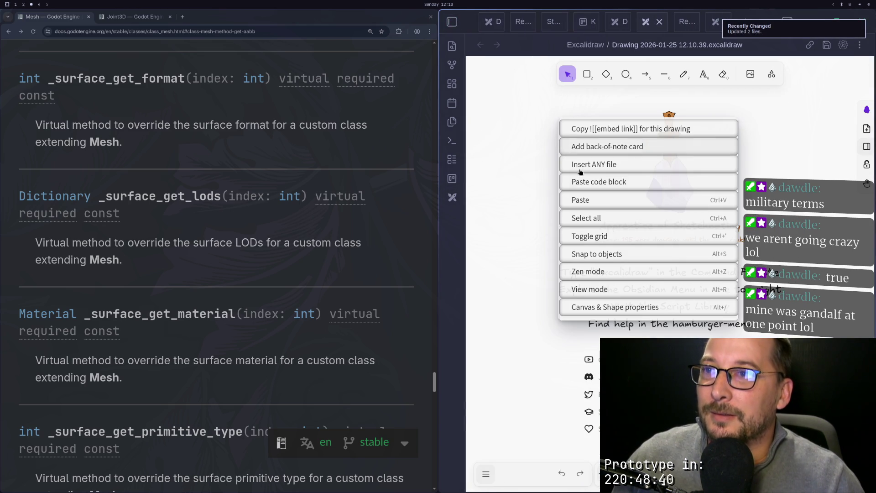
{"action": "left_click", "coordinate": [487, 473]}
{"action": "left_click", "coordinate": [506, 279]}
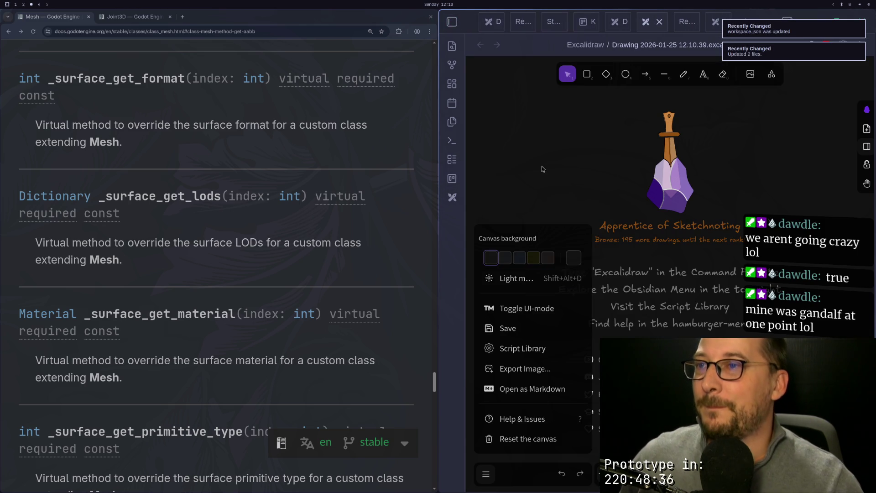
{"action": "right_click", "coordinate": [542, 169]}
{"action": "left_click", "coordinate": [557, 261]}
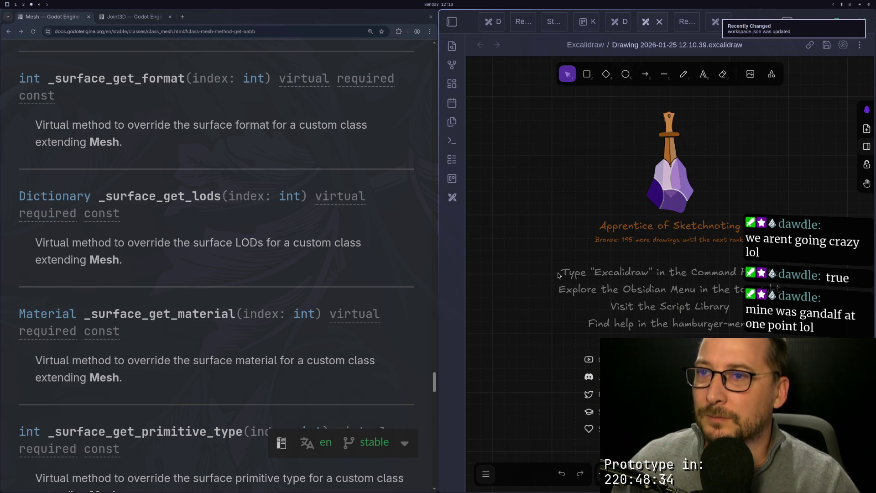
{"action": "key", "text": "super+1"}
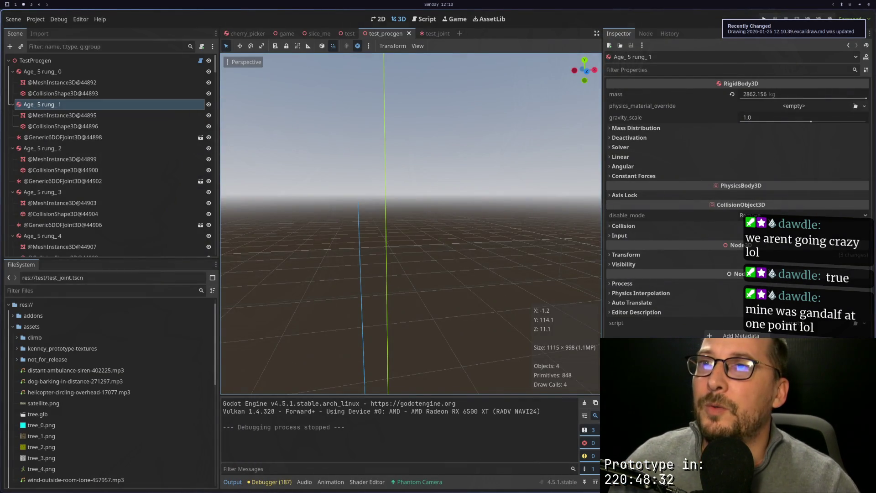
{"action": "key", "text": "super+3"}
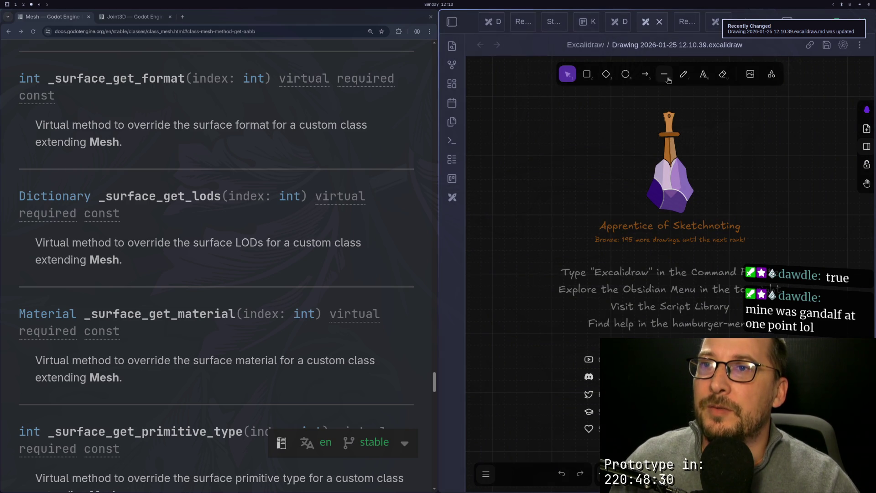
Draw a long horizontal line with freehand ticks, then undo the thick ticks.
{"action": "left_click", "coordinate": [664, 74]}
{"action": "left_click_drag", "start_coordinate": [563, 167], "coordinate": [812, 166]}
{"action": "left_click_drag", "start_coordinate": [689, 217], "coordinate": [618, 241]}
{"action": "left_click", "coordinate": [683, 74]}
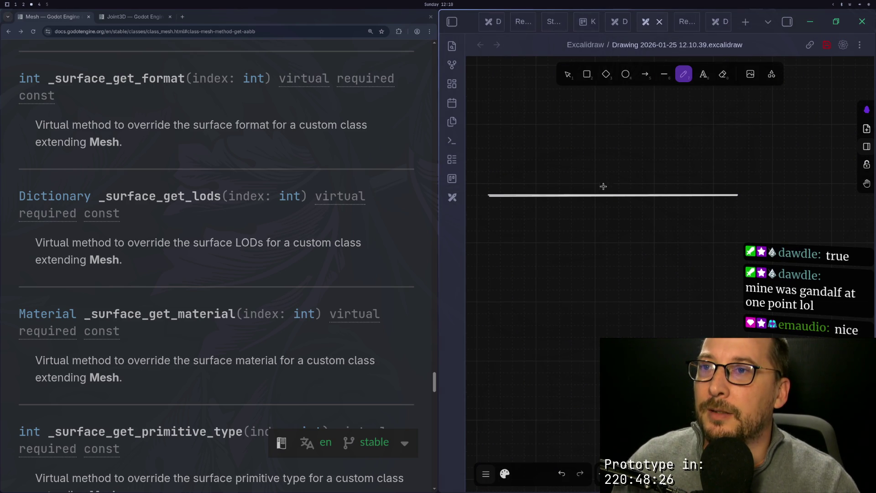
{"action": "left_click_drag", "start_coordinate": [608, 176], "coordinate": [610, 204]}
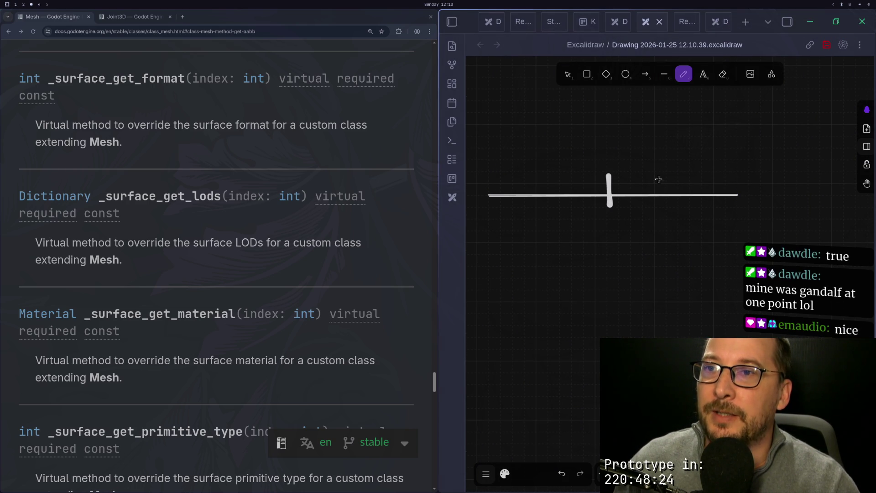
{"action": "left_click_drag", "start_coordinate": [676, 176], "coordinate": [674, 208]}
{"action": "mouse_move", "coordinate": [710, 177]}
{"action": "left_mouse_down"}
{"action": "mouse_move", "coordinate": [710, 206]}
{"action": "mouse_move", "coordinate": [728, 204]}
{"action": "left_mouse_up"}
{"action": "key", "text": "ctrl+z"}
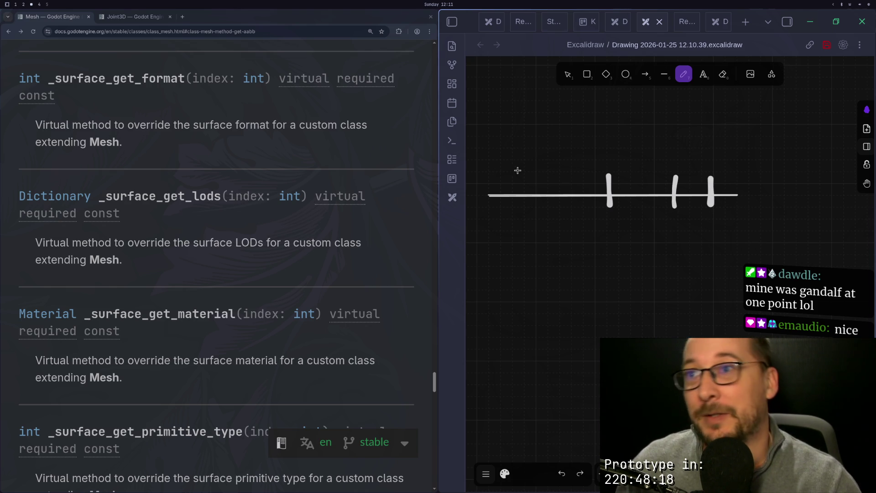
{"action": "key", "text": "ctrl+z"}
{"action": "key", "text": "ctrl+z"}
{"action": "key", "text": "ctrl+z"}
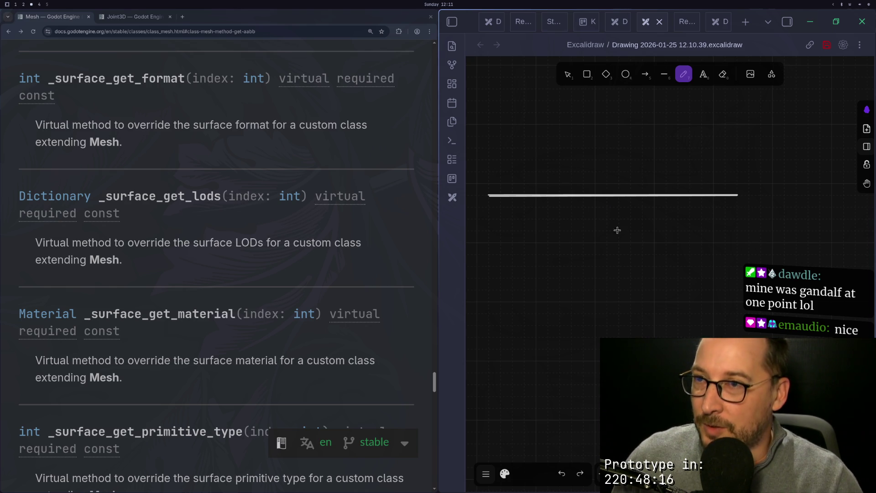
Switch to the thinnest stroke width and draw four thin ticks across the line.
{"action": "left_click", "coordinate": [505, 473]}
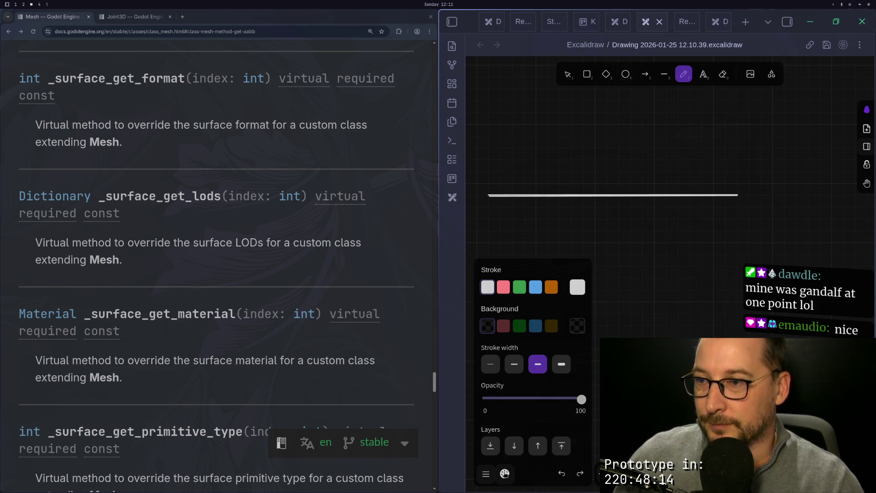
{"action": "left_click", "coordinate": [498, 363]}
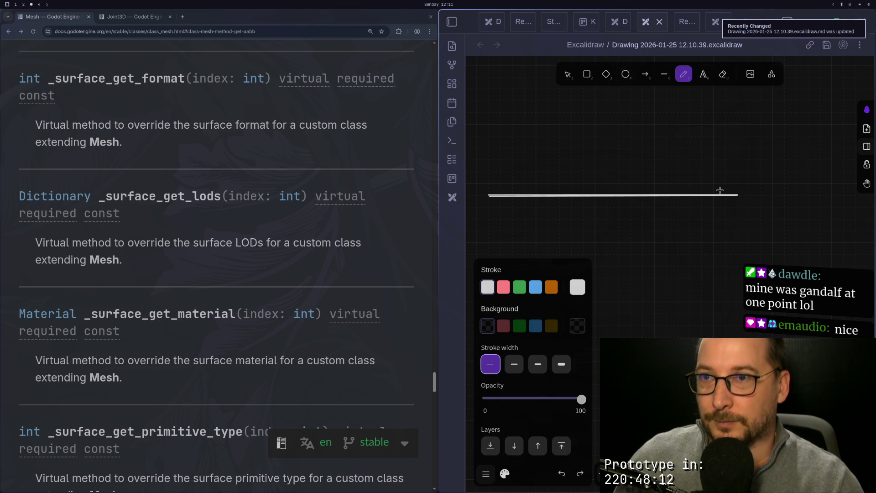
{"action": "left_click_drag", "start_coordinate": [596, 174], "coordinate": [596, 213]}
{"action": "left_click_drag", "start_coordinate": [665, 178], "coordinate": [667, 211]}
{"action": "left_click_drag", "start_coordinate": [706, 179], "coordinate": [706, 213]}
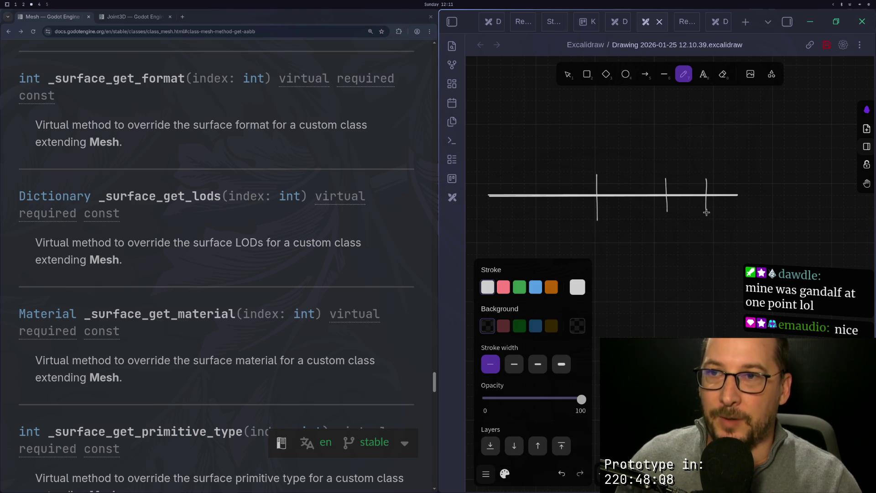
{"action": "left_click_drag", "start_coordinate": [728, 179], "coordinate": [726, 208]}
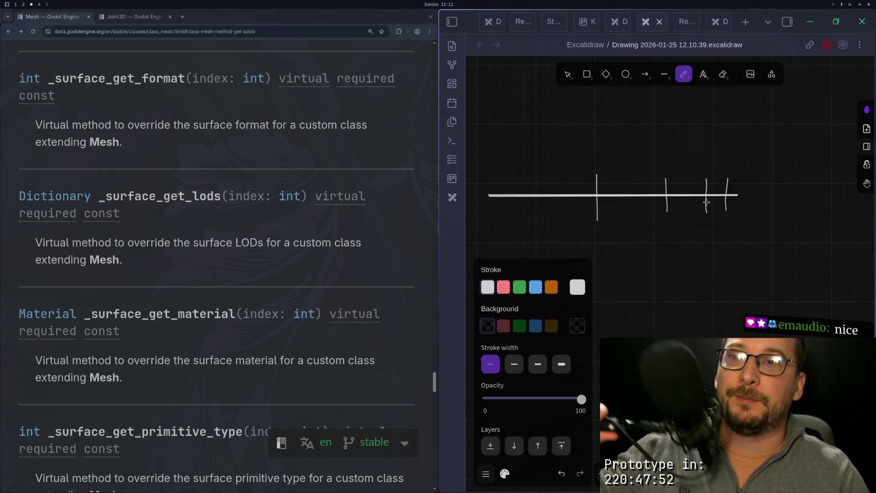
{"action": "scroll", "coordinate": [598, 168], "scroll_direction": "left", "scroll_amount": 6}
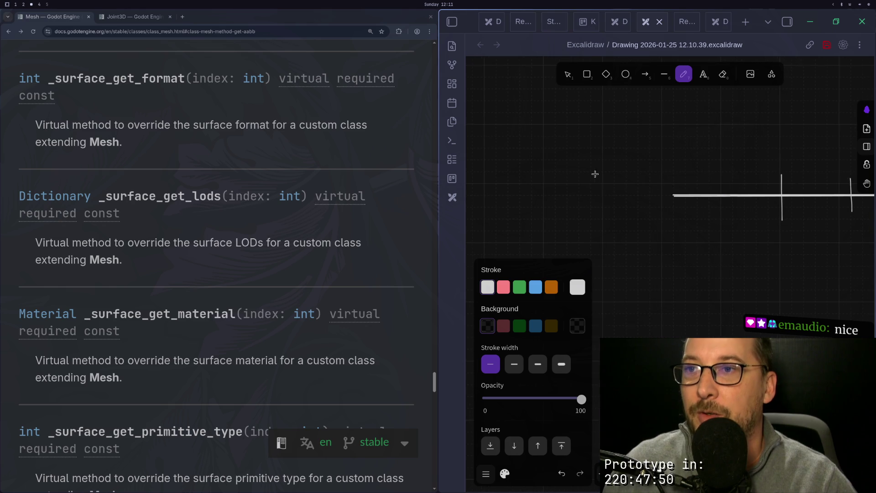
{"action": "scroll", "coordinate": [723, 202], "scroll_direction": "down", "scroll_amount": 3}
{"action": "left_click_drag", "start_coordinate": [729, 188], "coordinate": [606, 268]}
{"action": "scroll", "coordinate": [652, 189], "scroll_direction": "up", "scroll_amount": 5}
{"action": "left_click_drag", "start_coordinate": [659, 197], "coordinate": [651, 231]}
{"action": "scroll", "coordinate": [658, 227], "scroll_direction": "down", "scroll_amount": 4}
{"action": "scroll", "coordinate": [636, 198], "scroll_direction": "up", "scroll_amount": 2}
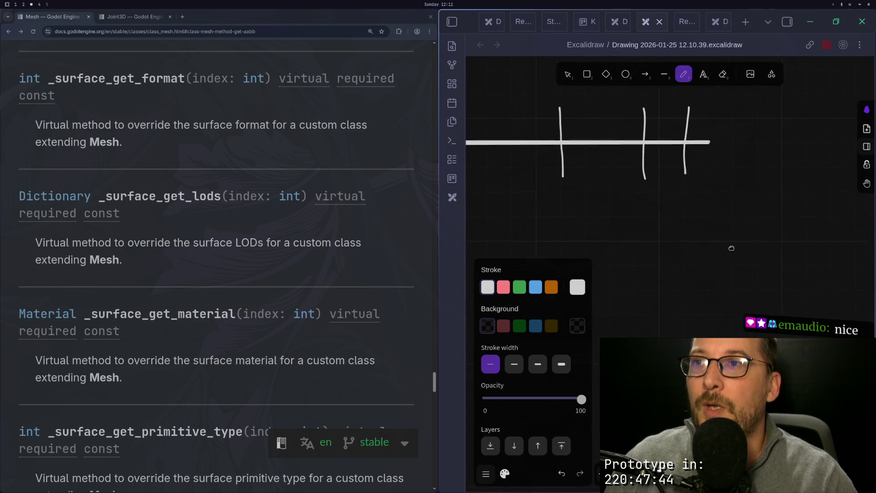
{"action": "scroll", "coordinate": [725, 246], "scroll_direction": "left", "scroll_amount": 3}
In Godot, focus the 3D view on the chosen rung.
{"action": "key", "text": "super+2"}
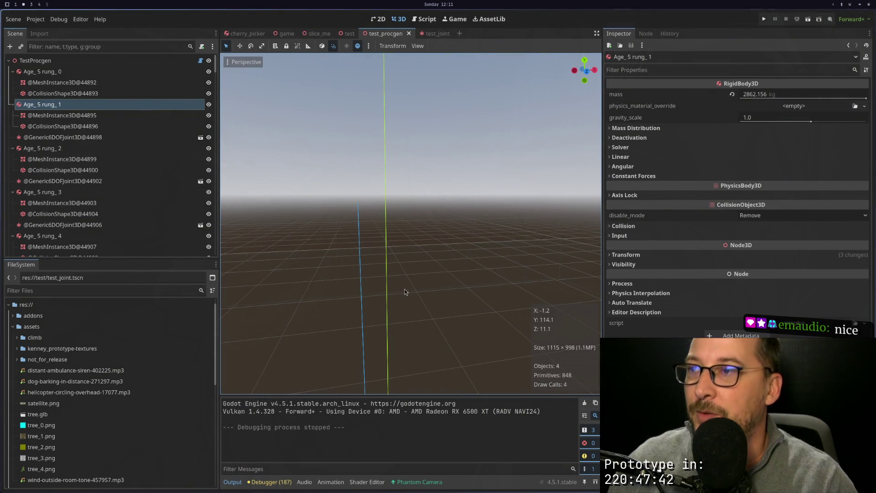
{"action": "key", "text": "f"}
{"action": "scroll", "coordinate": [417, 179], "scroll_direction": "up", "scroll_amount": 5}
{"action": "scroll", "coordinate": [486, 235], "scroll_direction": "down", "scroll_amount": 4}
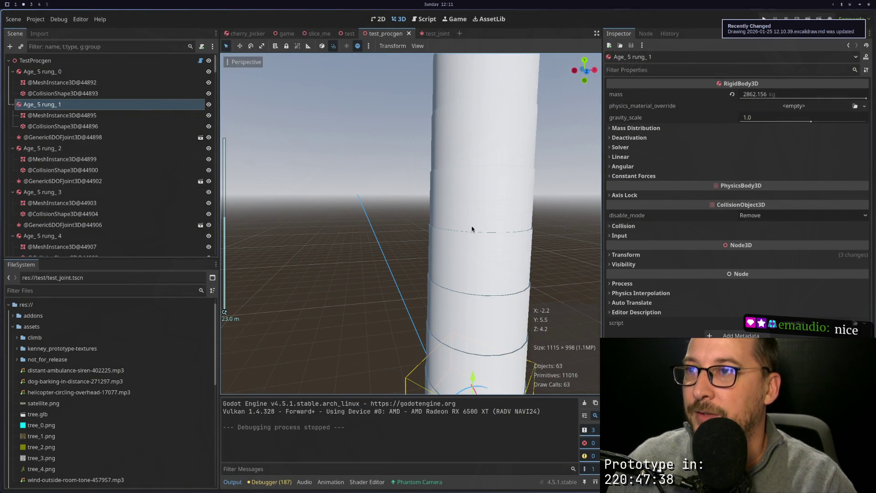
{"action": "scroll", "coordinate": [474, 224], "scroll_direction": "down", "scroll_amount": 6}
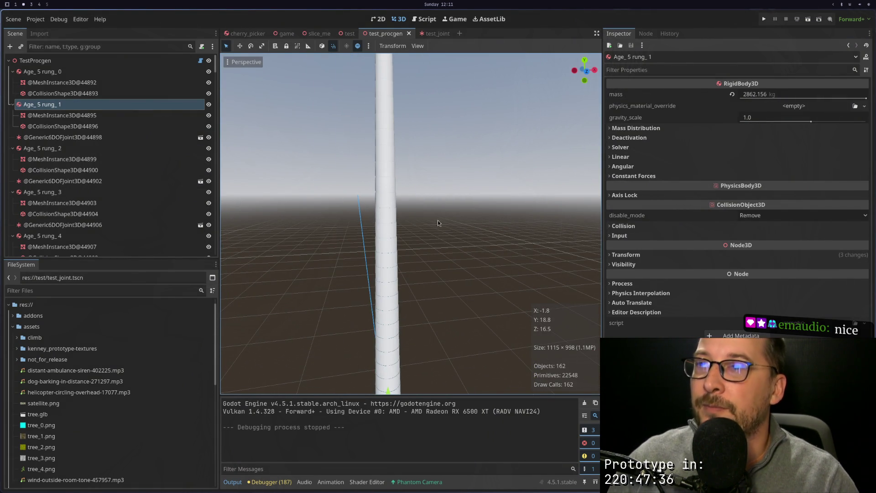
Box-select all the trunk's rung nodes in Godot, frame them, and return to the drawing.
{"action": "key", "text": "super+3"}
{"action": "scroll", "coordinate": [618, 235], "scroll_direction": "down", "scroll_amount": 3}
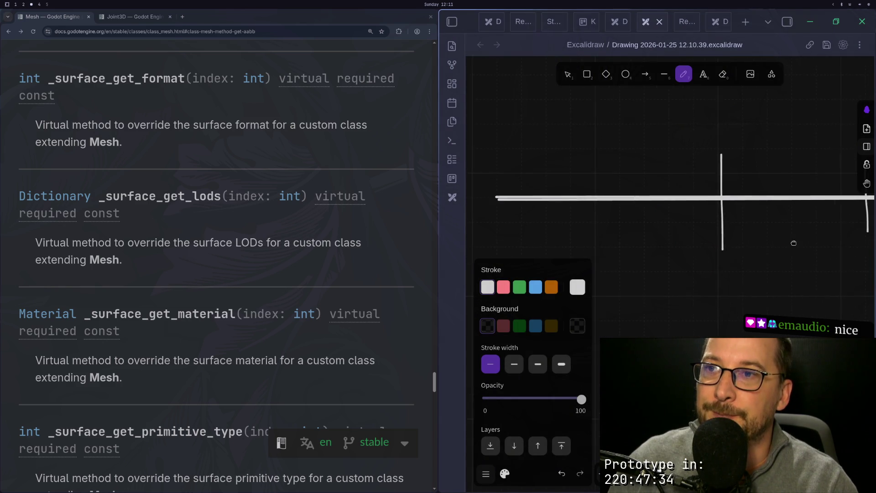
{"action": "key", "text": "super+1"}
{"action": "key", "text": "super+2"}
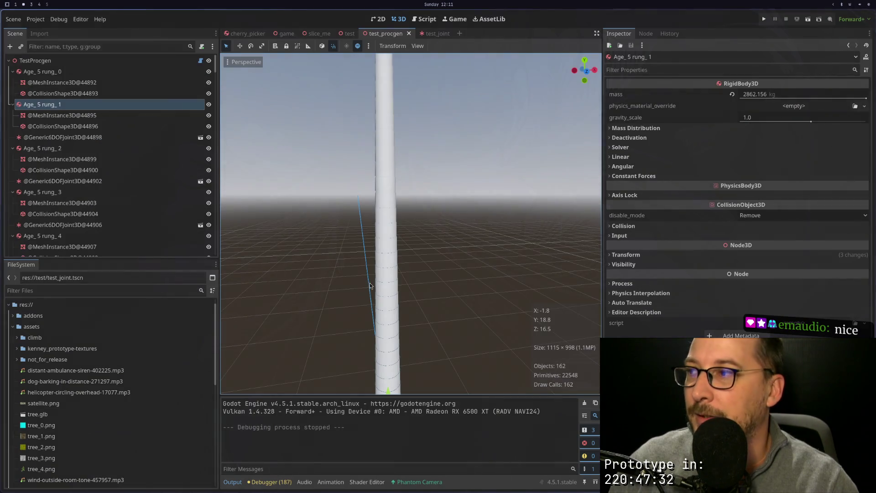
{"action": "left_click_drag", "start_coordinate": [491, 128], "coordinate": [375, 276]}
{"action": "scroll", "coordinate": [508, 261], "scroll_direction": "up", "scroll_amount": 6}
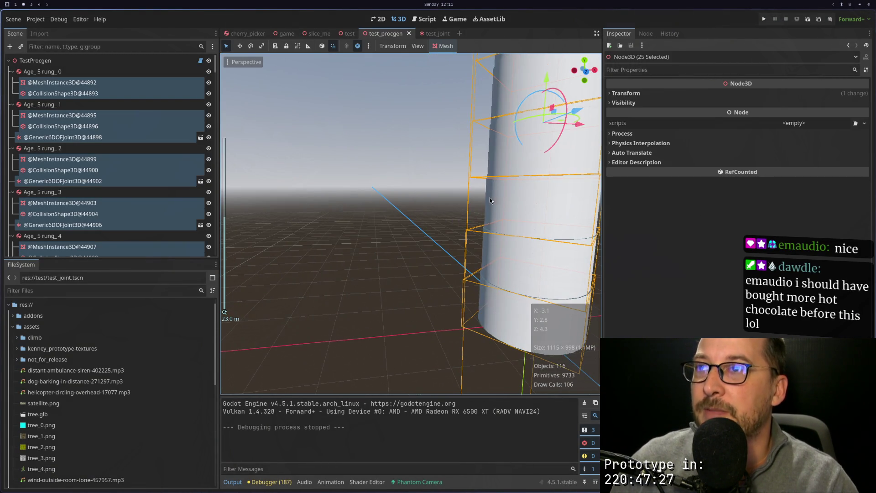
{"action": "key", "text": "f"}
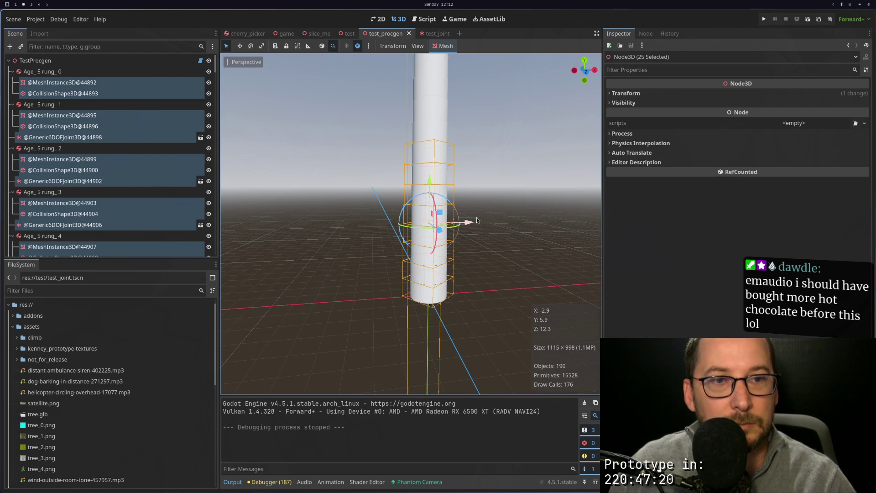
{"action": "key", "text": "super+3"}
{"action": "left_click", "coordinate": [559, 203]}
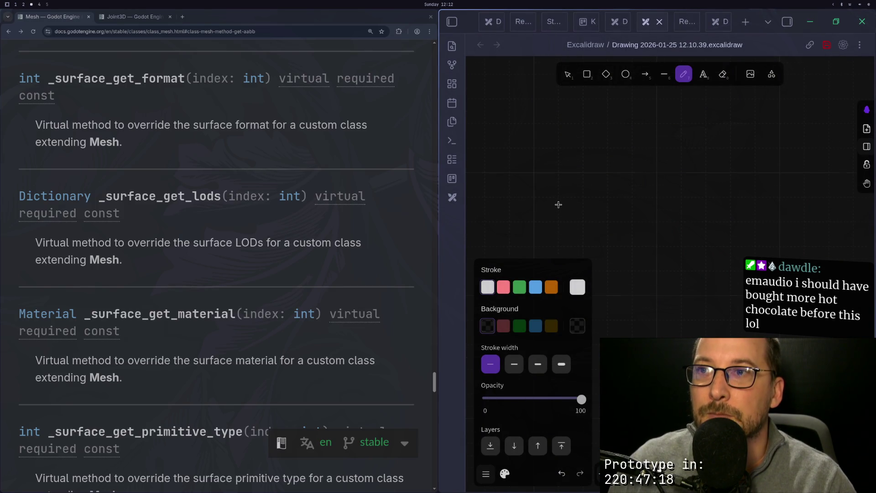
Switch between freehand and selection tools, drag the whole tick sketch right, then return to Godot.
{"action": "scroll", "coordinate": [596, 202], "scroll_direction": "down", "scroll_amount": 5}
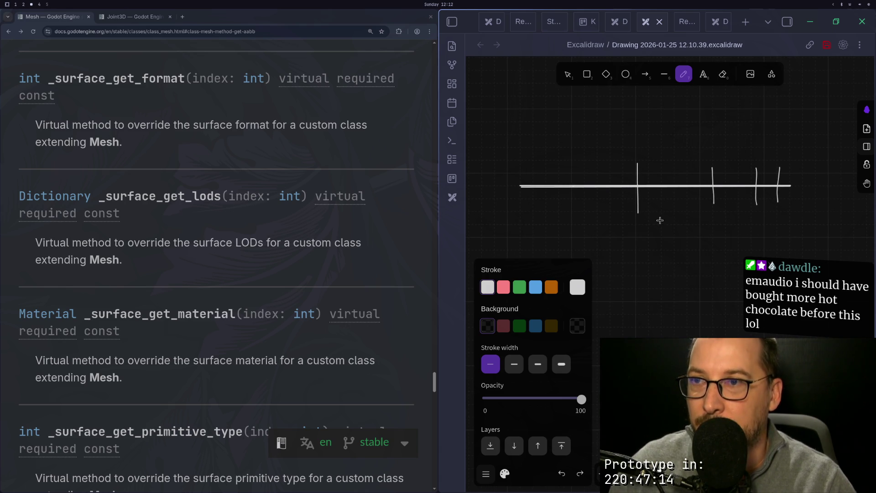
{"action": "key", "text": "v"}
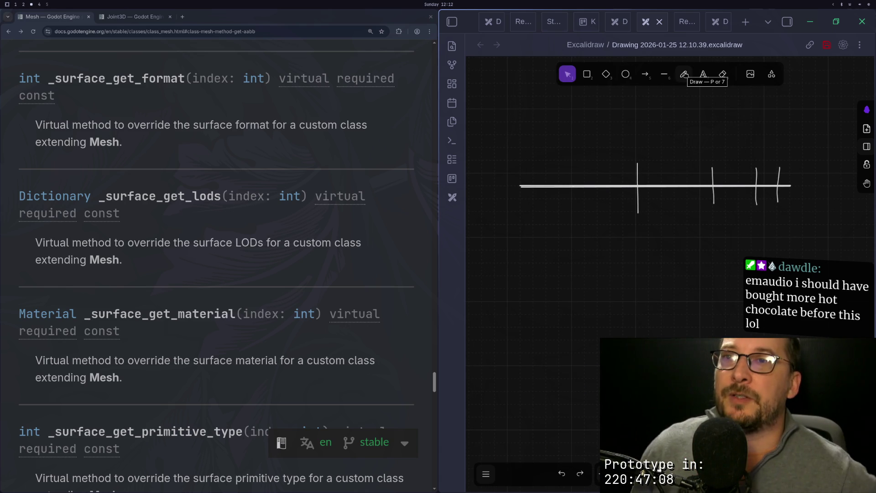
{"action": "left_click", "coordinate": [684, 76]}
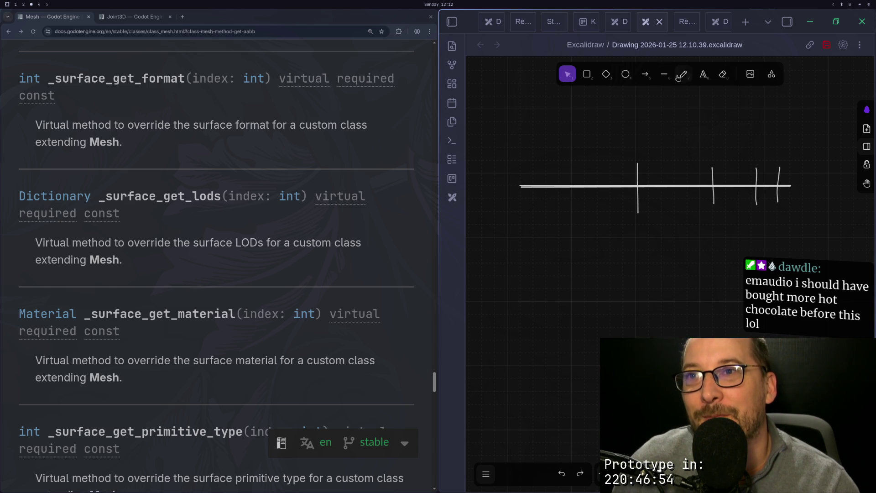
{"action": "left_click", "coordinate": [684, 77]}
{"action": "left_click", "coordinate": [568, 74]}
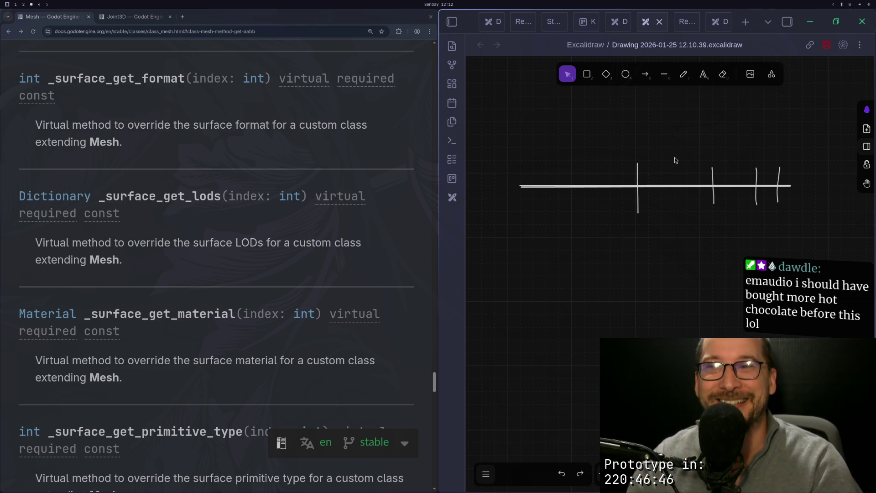
{"action": "mouse_move", "coordinate": [666, 261]}
{"action": "left_mouse_down"}
{"action": "mouse_move", "coordinate": [645, 270]}
{"action": "mouse_move", "coordinate": [668, 258]}
{"action": "left_mouse_up"}
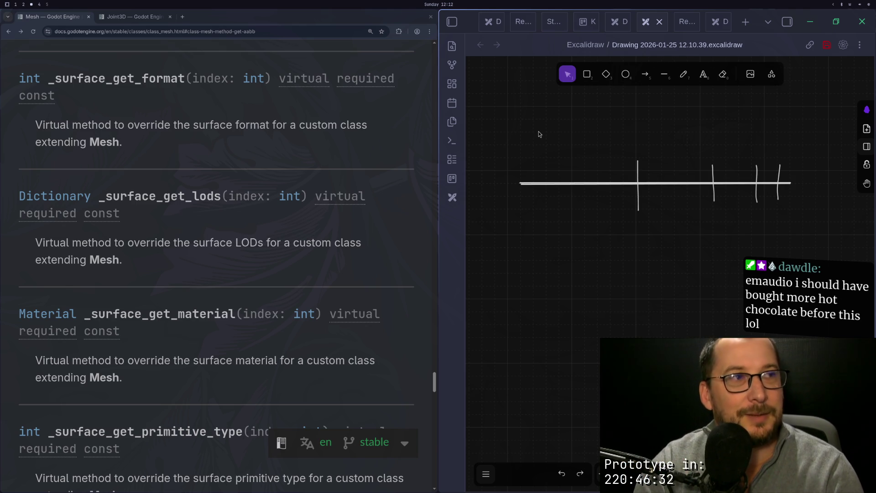
{"action": "mouse_move", "coordinate": [519, 133]}
{"action": "left_mouse_down"}
{"action": "mouse_move", "coordinate": [707, 182]}
{"action": "mouse_move", "coordinate": [800, 237]}
{"action": "mouse_move", "coordinate": [525, 160]}
{"action": "mouse_move", "coordinate": [498, 119]}
{"action": "mouse_move", "coordinate": [606, 118]}
{"action": "mouse_move", "coordinate": [630, 132]}
{"action": "mouse_move", "coordinate": [593, 114]}
{"action": "mouse_move", "coordinate": [639, 116]}
{"action": "left_mouse_up"}
{"action": "left_click", "coordinate": [807, 239]}
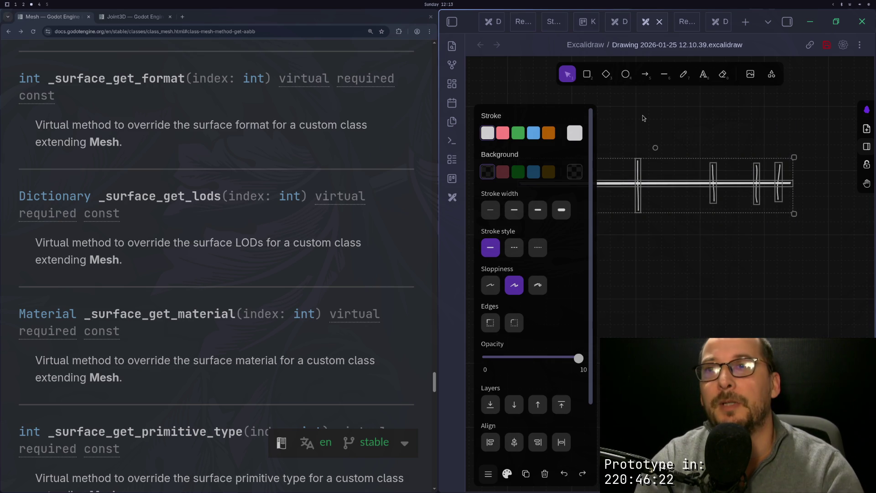
{"action": "left_click_drag", "start_coordinate": [666, 259], "coordinate": [783, 265]}
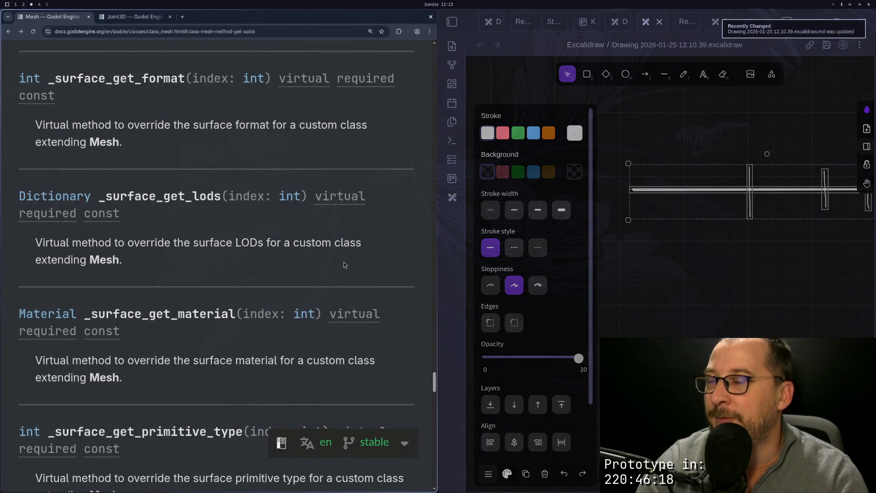
{"action": "key", "text": "super+2"}
{"action": "key", "text": "super+3"}
{"action": "key", "text": "super+2"}
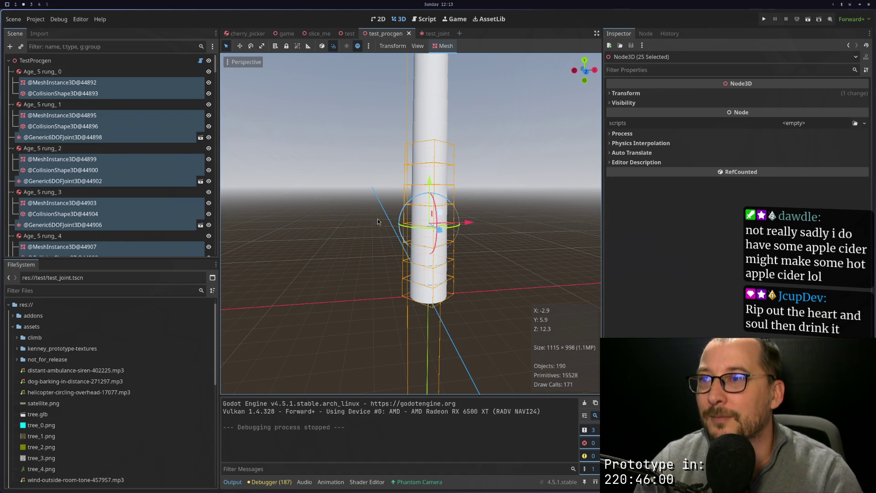
Run the tree scene, close the game window with Escape, and open test_procgen.gd via Script.
{"action": "scroll", "coordinate": [340, 202], "scroll_direction": "down", "scroll_amount": 5}
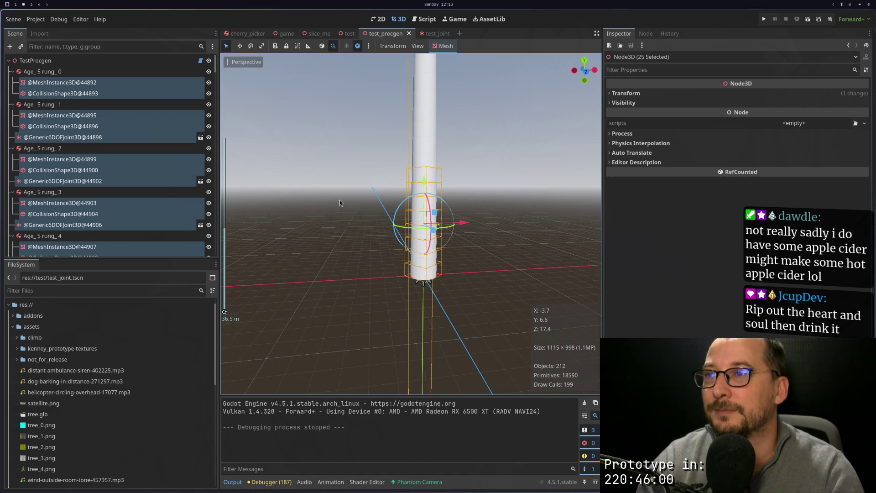
{"action": "left_click", "coordinate": [808, 19]}
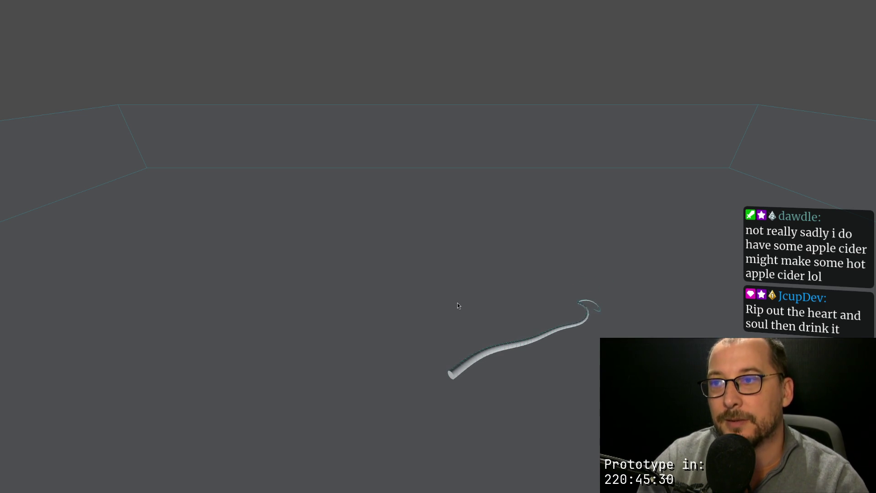
{"action": "key", "text": "Escape"}
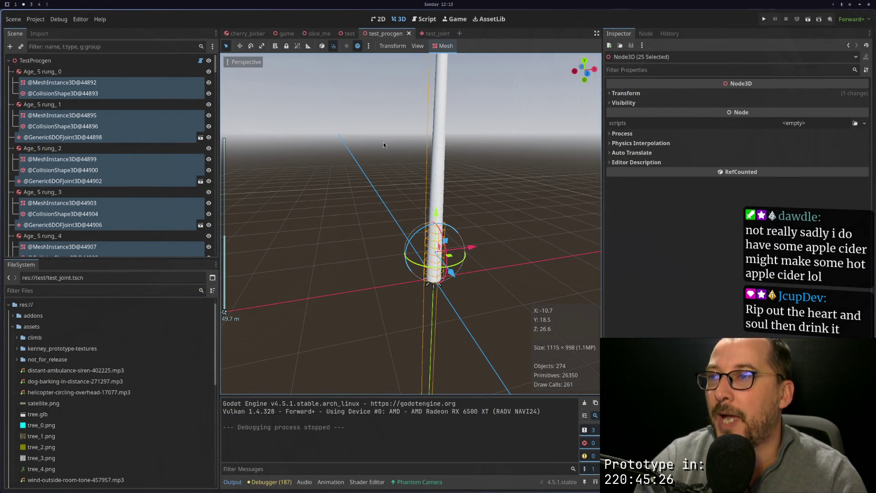
{"action": "left_click", "coordinate": [421, 24]}
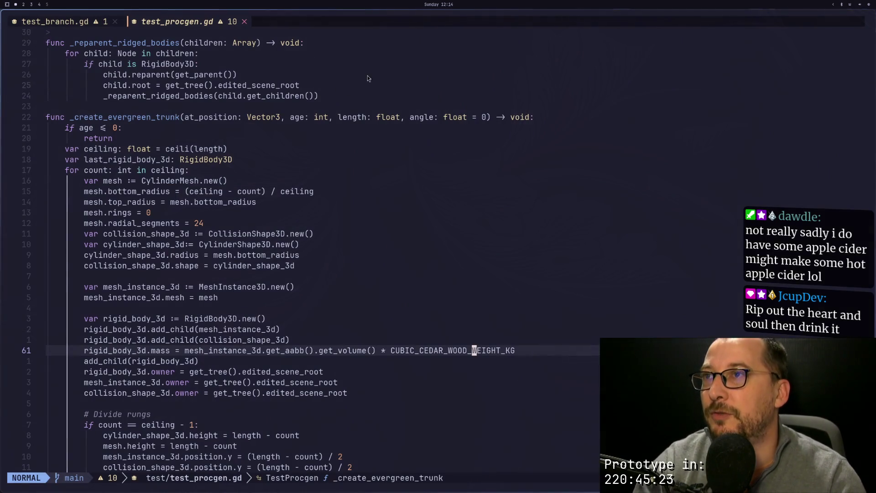
Scroll through the rung-dividing code in _create_evergreen_trunk, then switch back to Godot.
{"action": "left_click", "coordinate": [232, 95]}
{"action": "scroll", "coordinate": [213, 112], "scroll_direction": "down", "scroll_amount": 5}
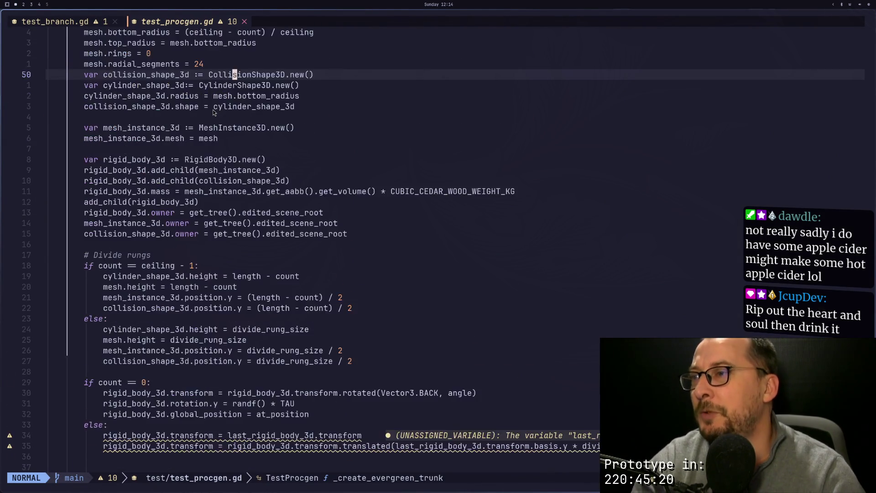
{"action": "scroll", "coordinate": [213, 112], "scroll_direction": "down", "scroll_amount": 9}
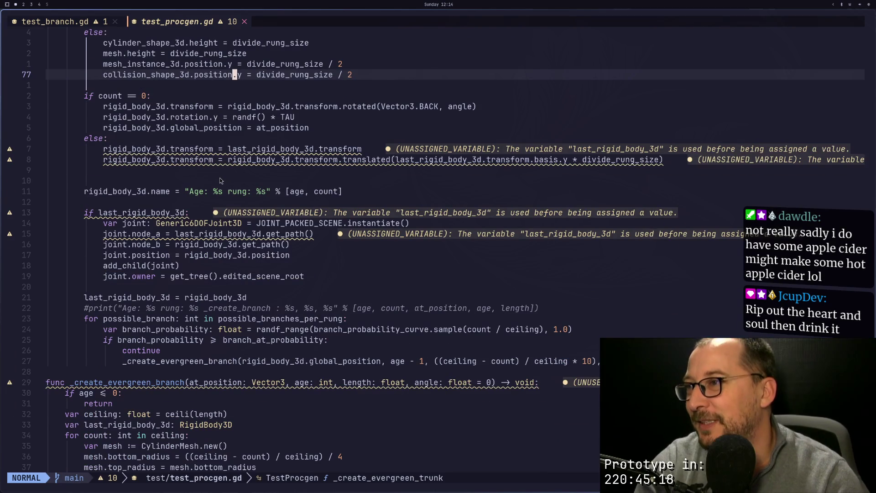
{"action": "scroll", "coordinate": [220, 180], "scroll_direction": "up", "scroll_amount": 12}
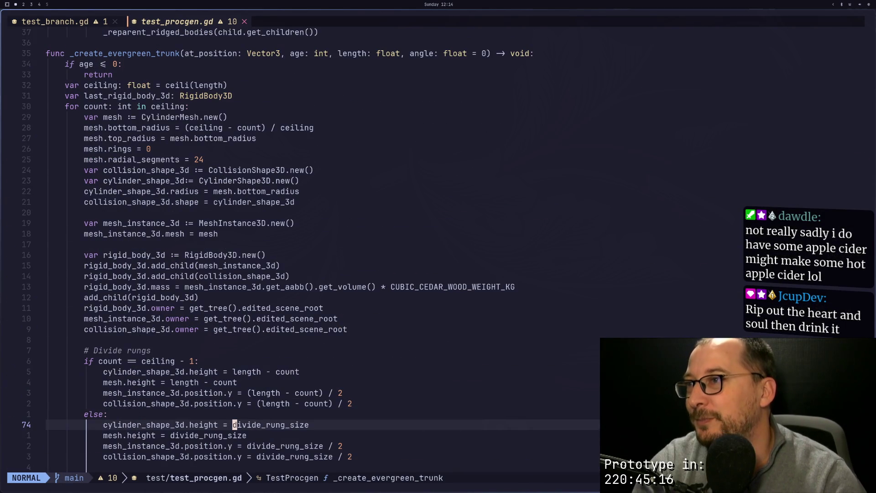
{"action": "key", "text": "super+4"}
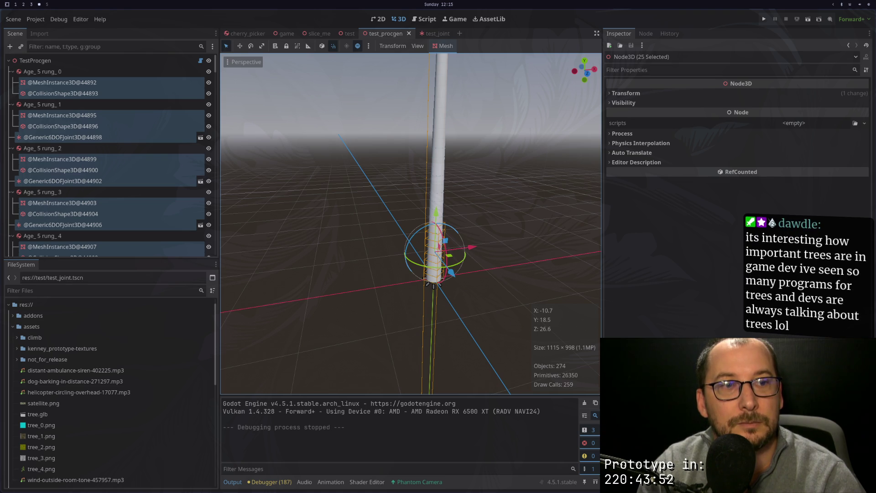
Orbit the Godot viewport to look along the taller trunk, then return to test_procgen.gd.
{"action": "key", "text": "super+3"}
{"action": "key", "text": "super+2"}
{"action": "left_click_drag", "start_coordinate": [391, 184], "coordinate": [409, 258]}
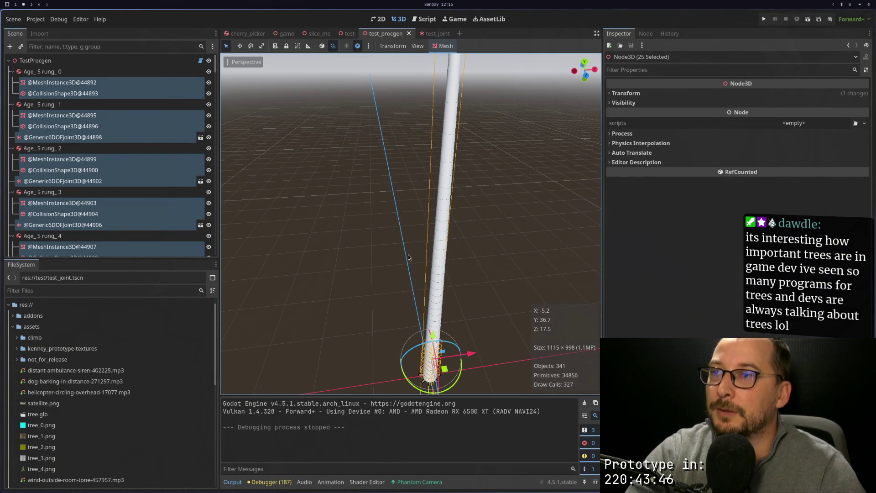
{"action": "key", "text": "super+3"}
{"action": "scroll", "coordinate": [252, 177], "scroll_direction": "down", "scroll_amount": 7}
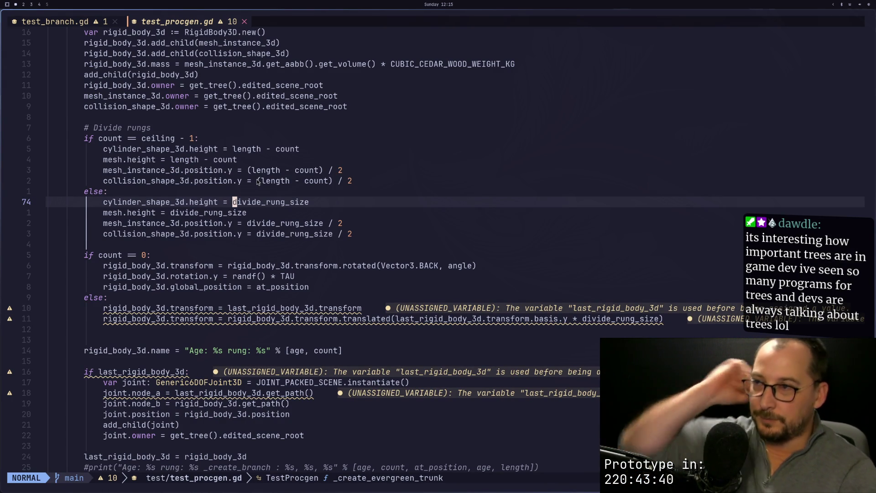
{"action": "scroll", "coordinate": [217, 292], "scroll_direction": "down", "scroll_amount": 1}
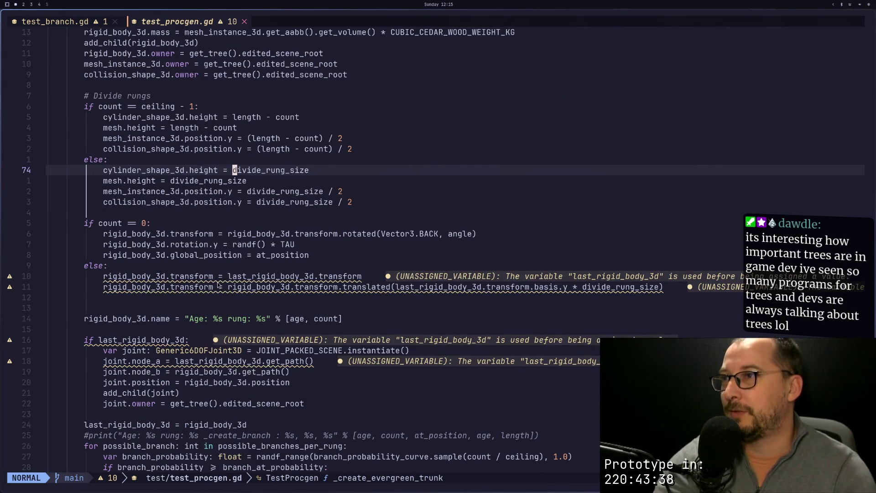
{"action": "scroll", "coordinate": [217, 285], "scroll_direction": "up", "scroll_amount": 2}
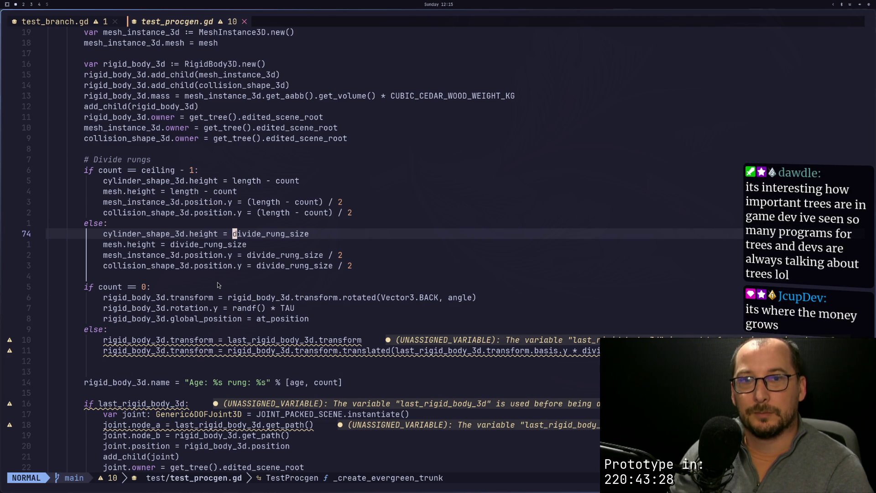
{"action": "scroll", "coordinate": [242, 258], "scroll_direction": "up", "scroll_amount": 7}
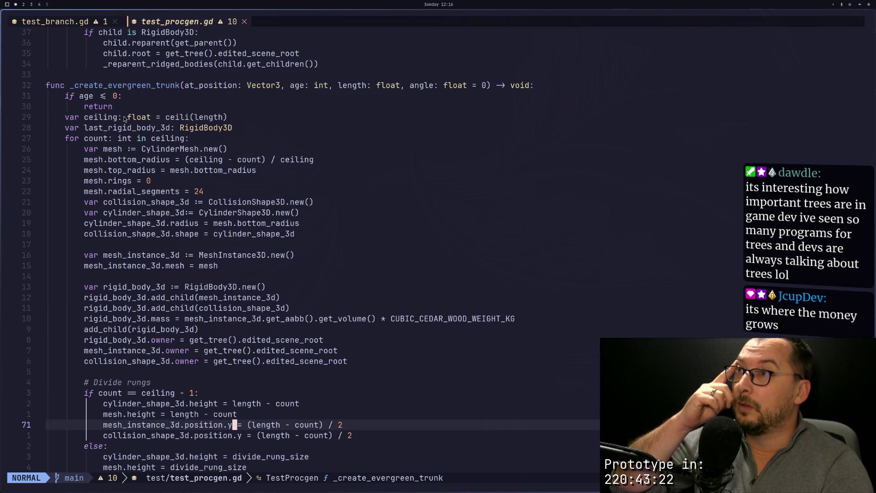
{"action": "left_click", "coordinate": [155, 138]}
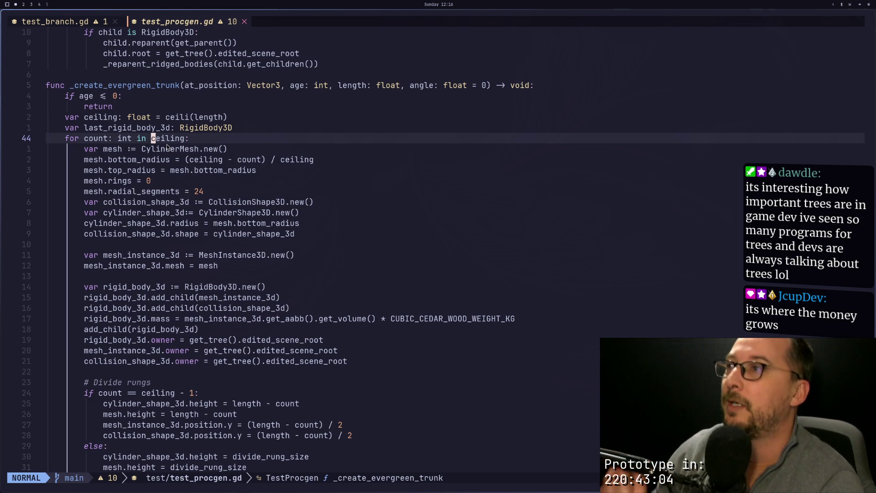
{"action": "type", "text": "kovar "}
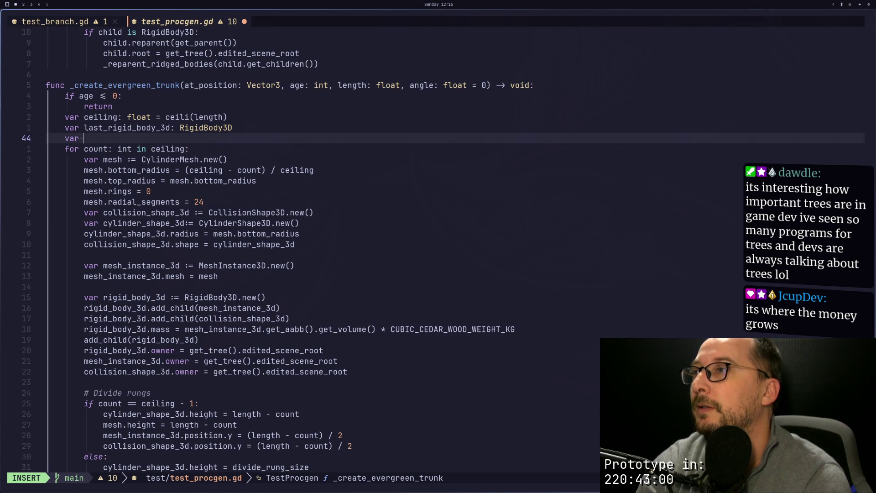
{"action": "type", "text": "celing"}
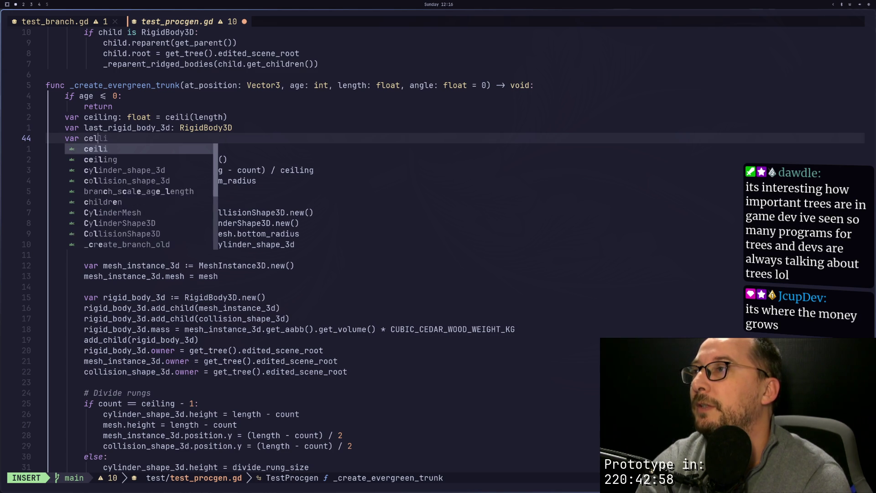
Fix the typos and finish the line var ceiling_split: float = ceiling / 2, then save.
{"action": "key", "text": "BackSpace"}
{"action": "key", "text": "BackSpace"}
{"action": "key", "text": "BackSpace"}
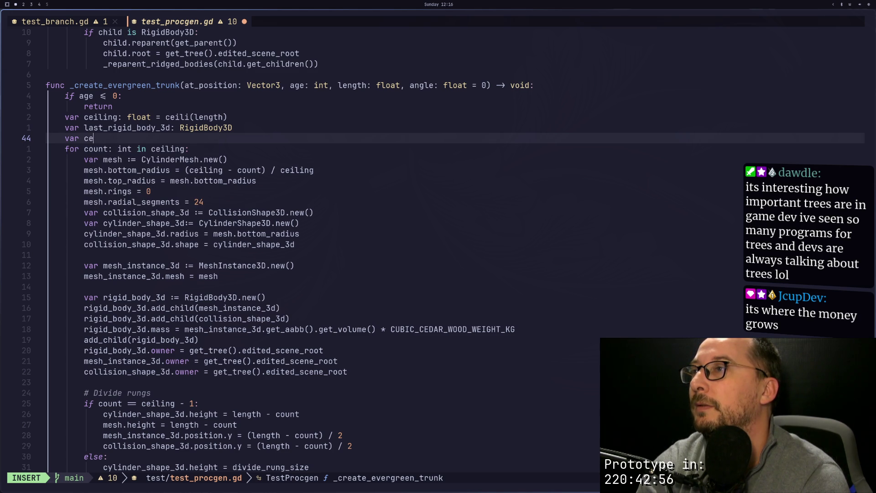
{"action": "type", "text": "iling_sl"}
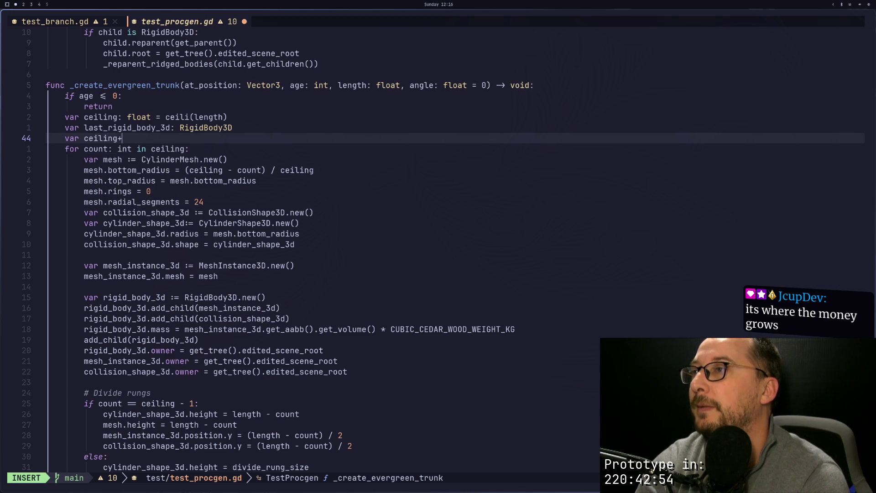
{"action": "key", "text": "BackSpace"}
{"action": "type", "text": "plit"}
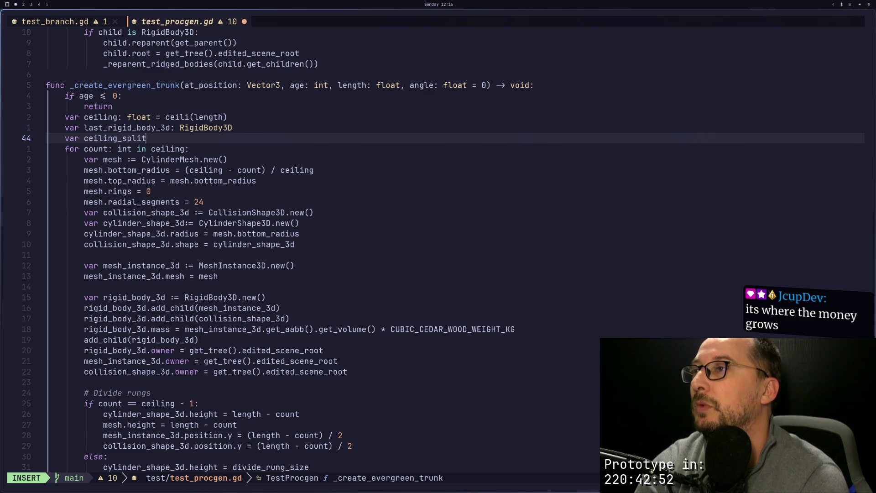
{"action": "type", "text": ": fl"}
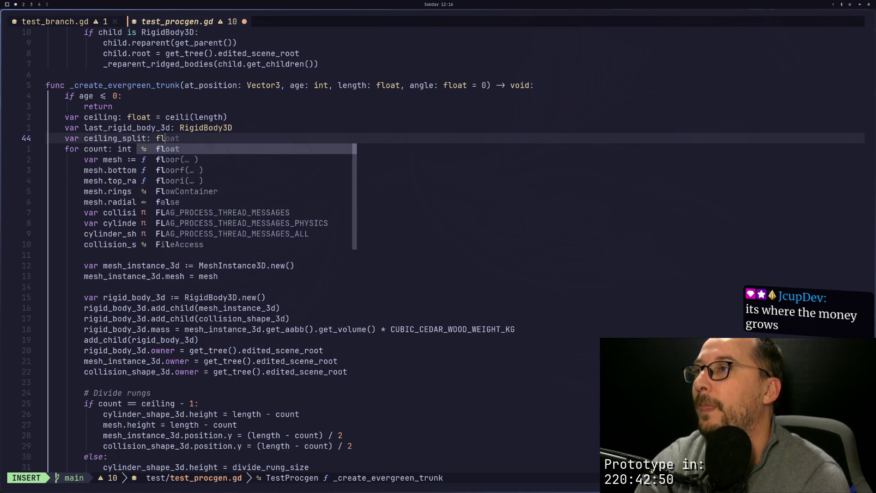
{"action": "type", "text": "oat = c"}
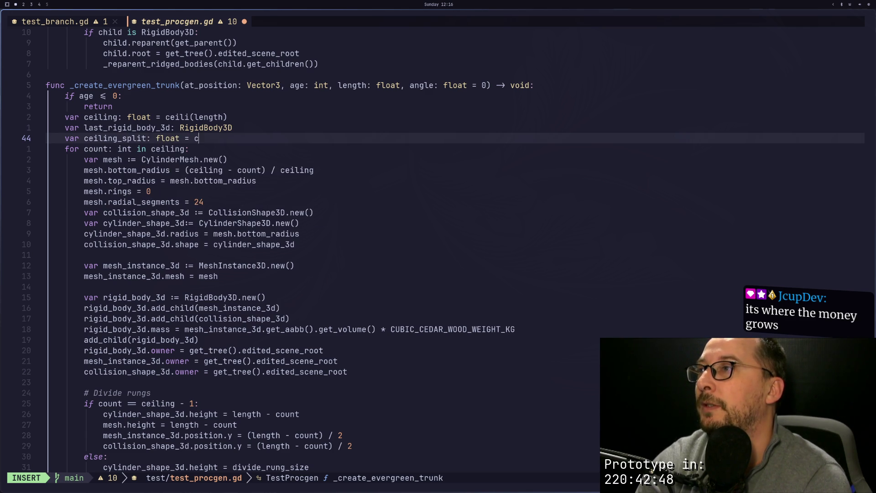
{"action": "type", "text": "eiling / 2"}
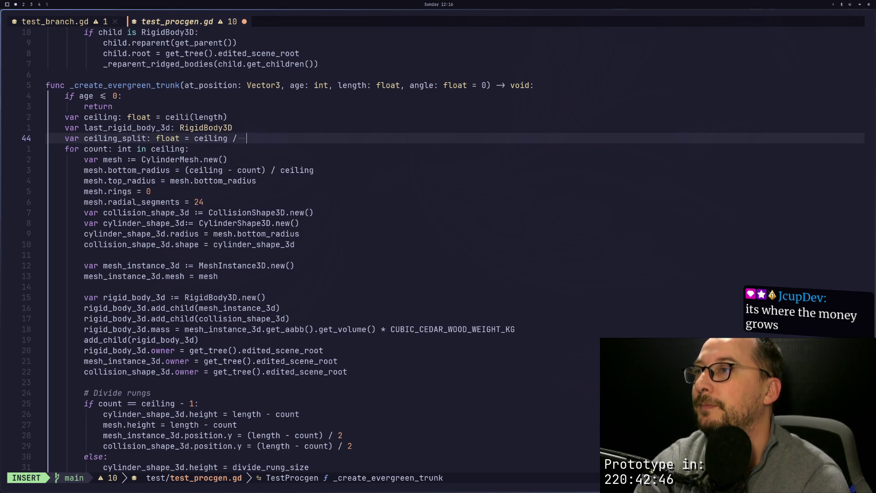
{"action": "key", "text": "Escape"}
{"action": "type", "text": ":w"}
{"action": "key", "text": "Return"}
Yank the ceiling_split variable name for reuse in the rung loop.
{"action": "key", "text": "h"}
{"action": "key", "text": "h"}
{"action": "key", "text": "h"}
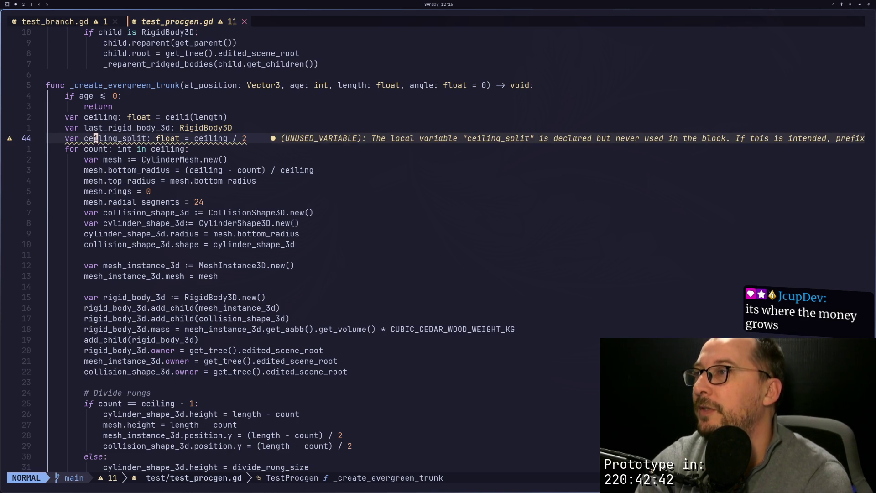
{"action": "key", "text": "h"}
{"action": "key", "text": "h"}
{"action": "key", "text": "v"}
{"action": "key", "text": "e"}
{"action": "key", "text": "Escape"}
{"action": "key", "text": "h"}
{"action": "key", "text": "h"}
{"action": "key", "text": "h"}
{"action": "key", "text": "h"}
{"action": "key", "text": "h"}
{"action": "key", "text": "v"}
{"action": "key", "text": "l"}
{"action": "key", "text": "l"}
{"action": "key", "text": "l"}
{"action": "key", "text": "y"}
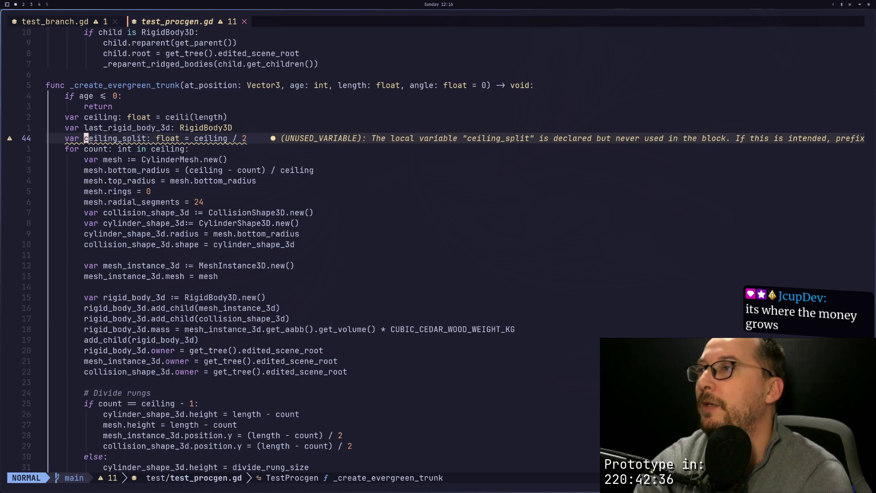
{"action": "key", "text": "j"}
{"action": "key", "text": "j"}
{"action": "key", "text": "j"}
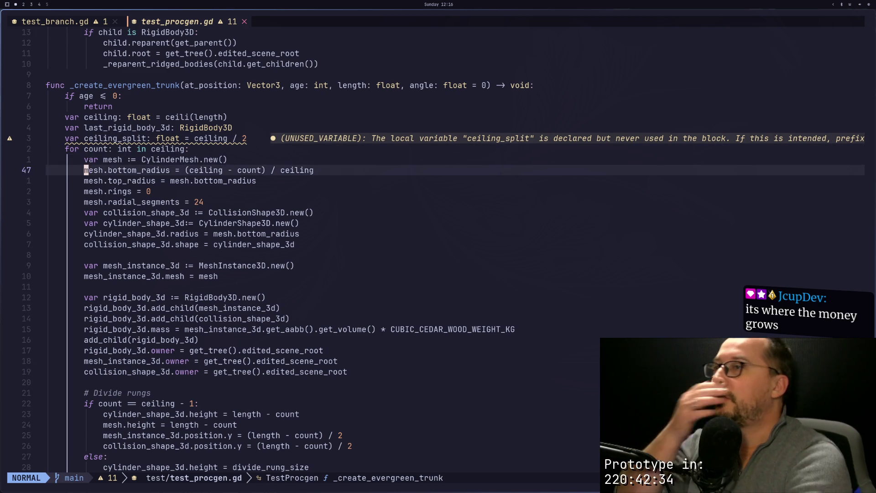
{"action": "key", "text": "k"}
{"action": "key", "text": "k"}
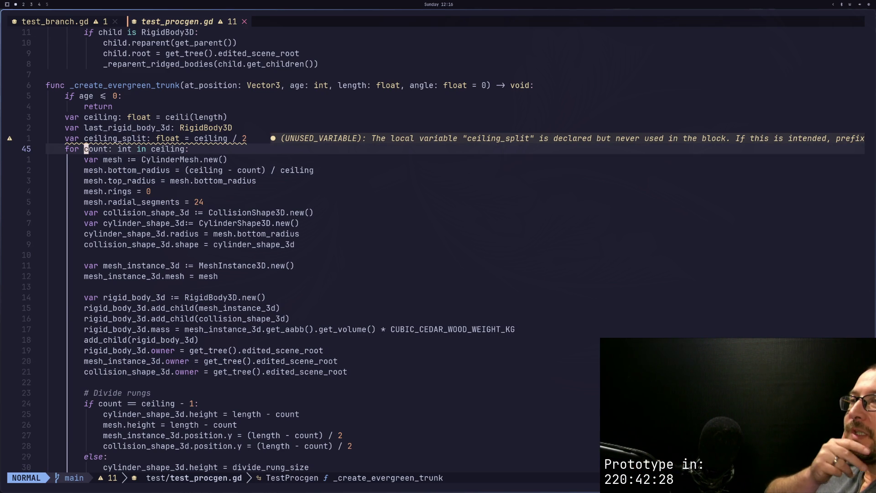
{"action": "key", "text": "k"}
{"action": "key", "text": "k"}
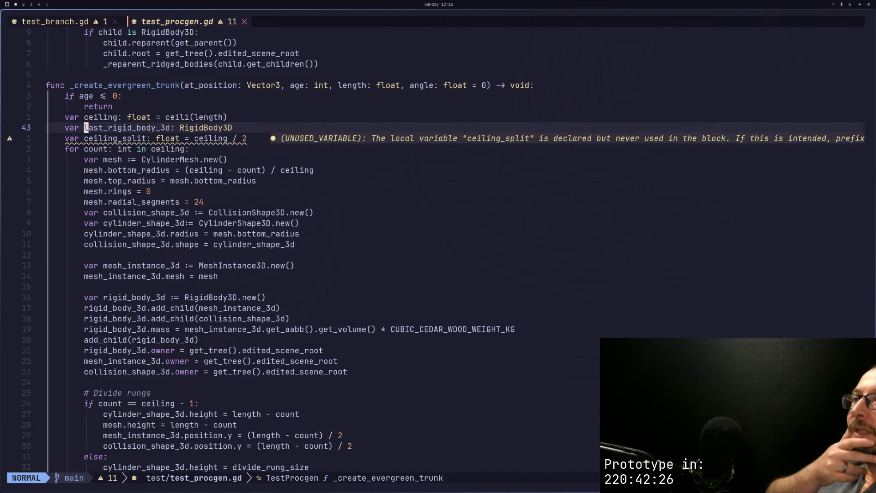
{"action": "key", "text": "k"}
{"action": "key", "text": "l"}
{"action": "key", "text": "l"}
{"action": "key", "text": "l"}
{"action": "key", "text": "l"}
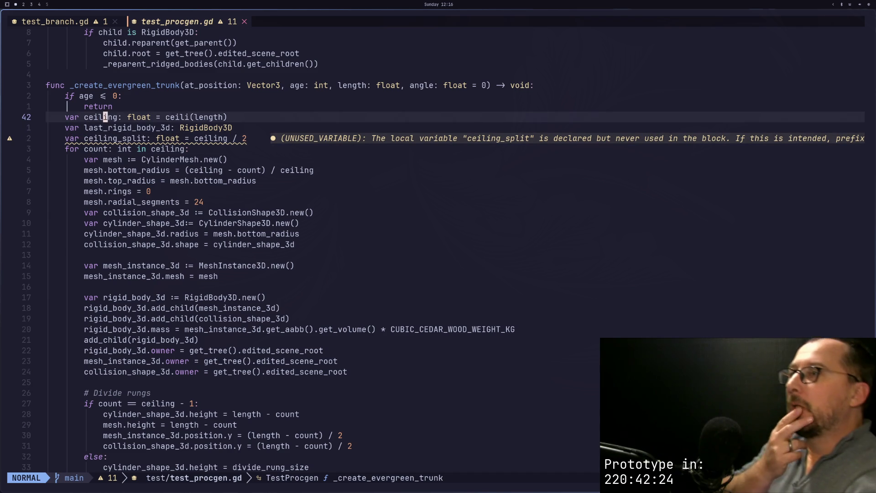
{"action": "key", "text": "j"}
{"action": "key", "text": "j"}
{"action": "key", "text": "j"}
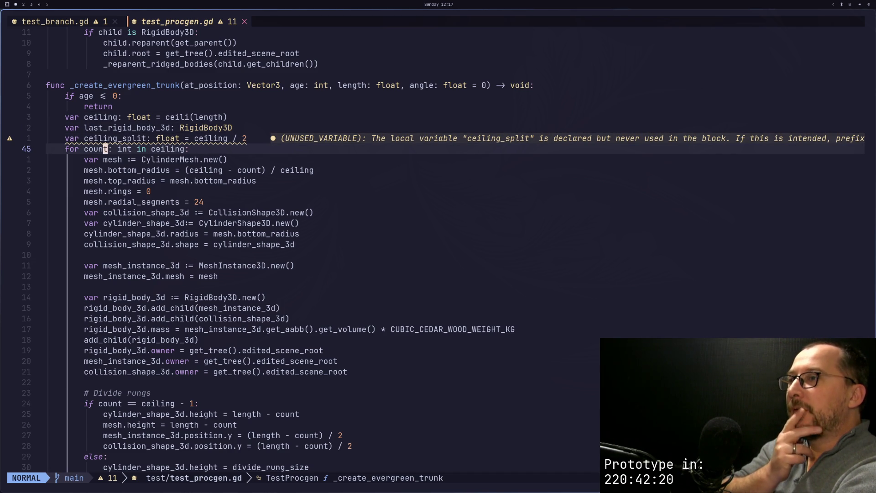
{"action": "key", "text": "k"}
{"action": "key", "text": "h"}
{"action": "key", "text": "h"}
{"action": "key", "text": "h"}
{"action": "key", "text": "h"}
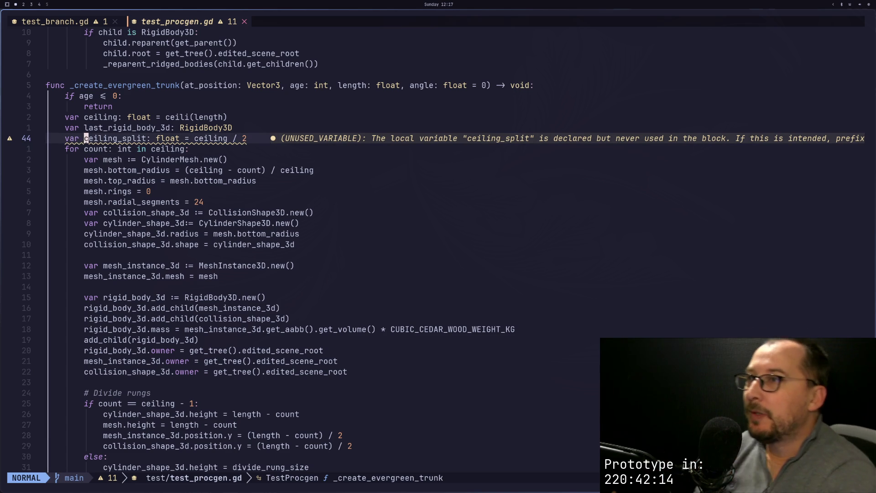
{"action": "key", "text": "l"}
{"action": "key", "text": "l"}
{"action": "key", "text": "l"}
{"action": "key", "text": "l"}
{"action": "key", "text": "l"}
{"action": "key", "text": "l"}
{"action": "key", "text": "l"}
{"action": "key", "text": "l"}
{"action": "key", "text": "k"}
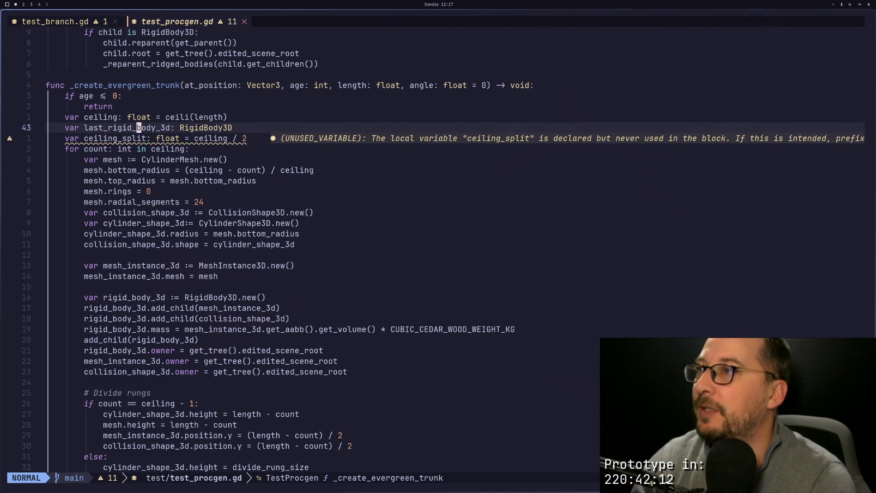
{"action": "key", "text": "j"}
{"action": "key", "text": "j"}
{"action": "key", "text": "k"}
{"action": "key", "text": "l"}
{"action": "key", "text": "l"}
{"action": "key", "text": "l"}
{"action": "key", "text": "l"}
{"action": "key", "text": "l"}
{"action": "key", "text": "l"}
{"action": "key", "text": "l"}
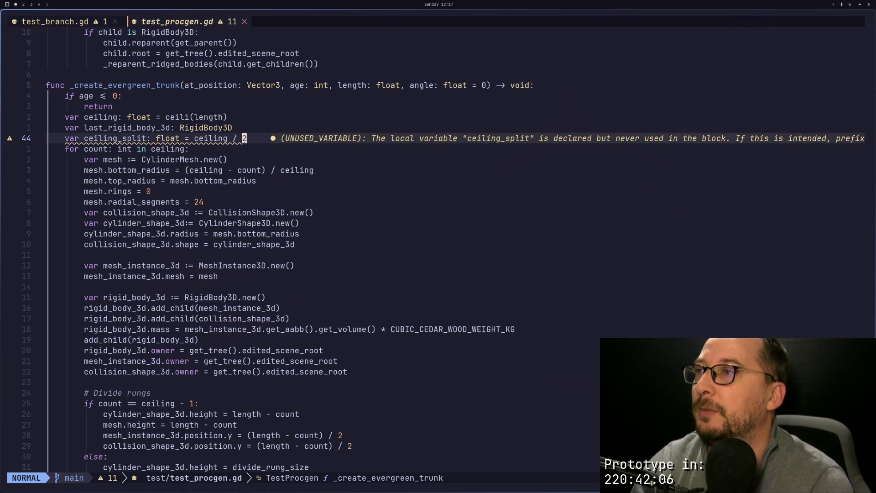
{"action": "type", "text": "owhile"}
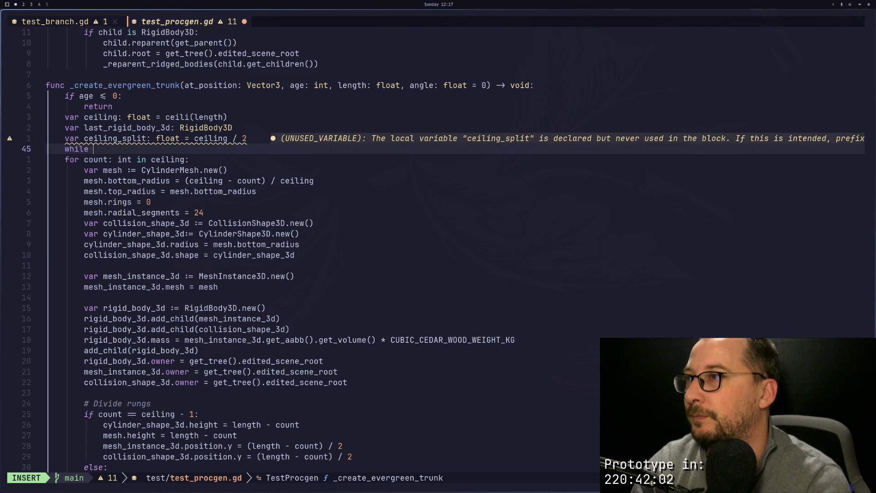
{"action": "type", "text": " ceiling_split >"}
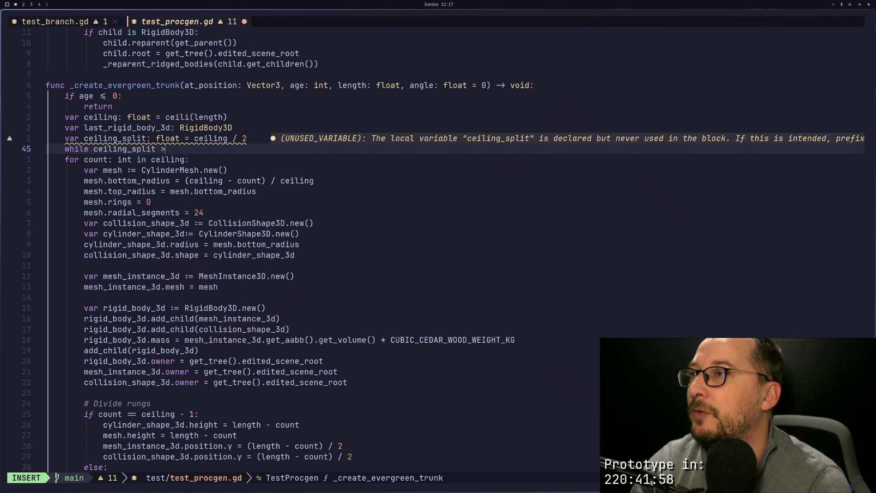
{"action": "key", "text": "Escape"}
{"action": "key", "text": "k"}
{"action": "key", "text": "k"}
{"action": "key", "text": "k"}
{"action": "key", "text": "k"}
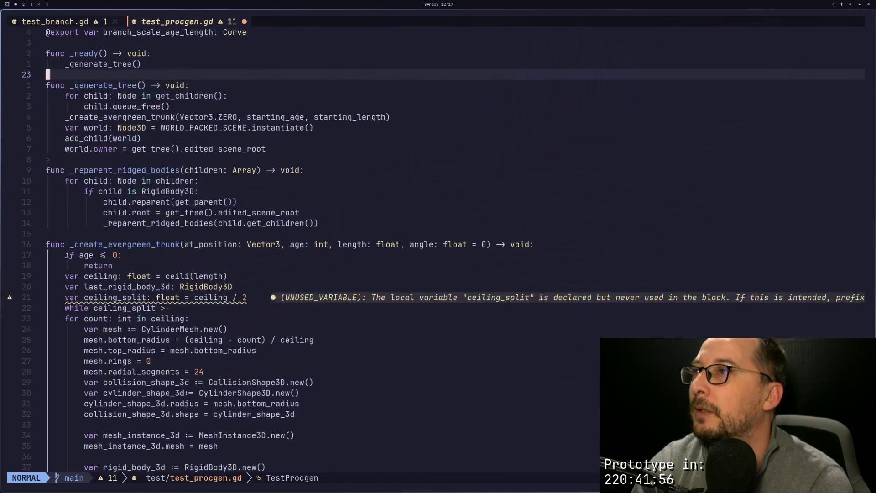
{"action": "key", "text": "k"}
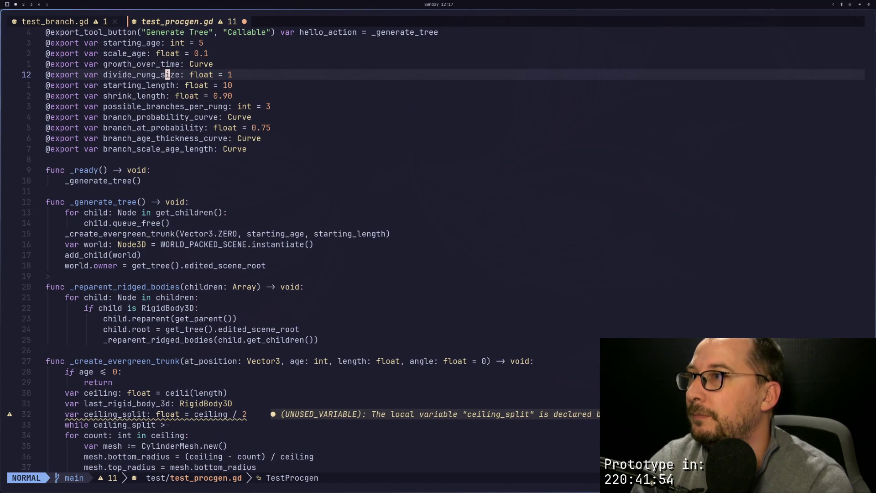
{"action": "key", "text": "j"}
{"action": "key", "text": "j"}
{"action": "key", "text": "b"}
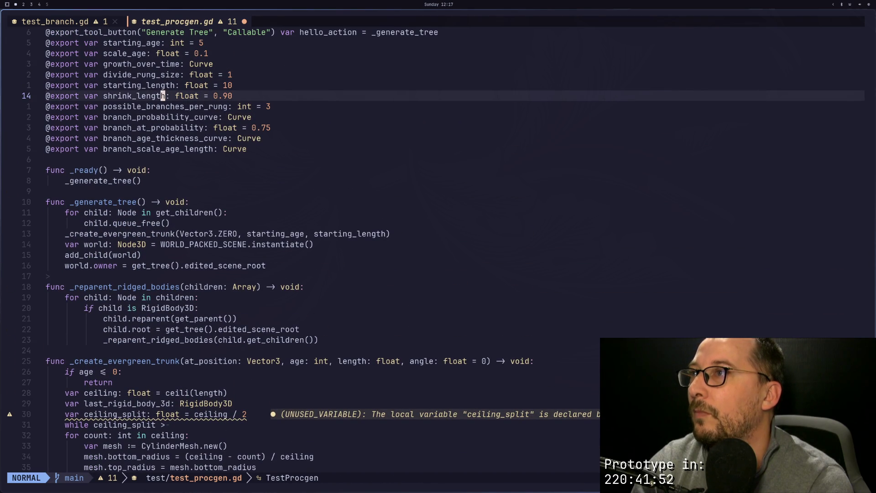
{"action": "key", "text": "k"}
{"action": "key", "text": "h"}
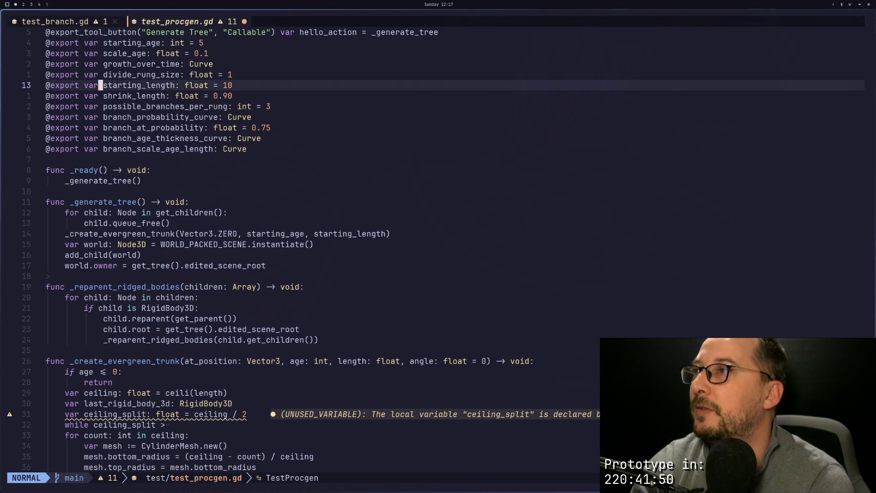
{"action": "key", "text": "l"}
{"action": "key", "text": "k"}
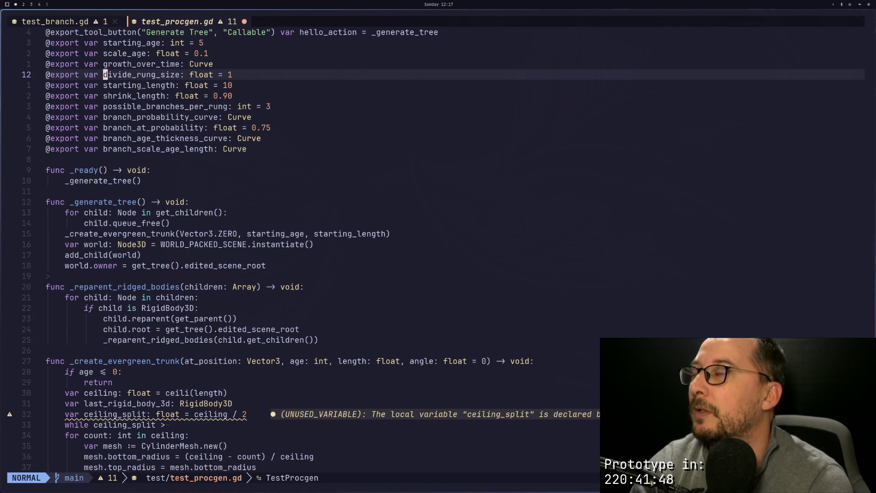
{"action": "key", "text": "d"}
{"action": "key", "text": "d"}
{"action": "scroll", "coordinate": [162, 192], "scroll_direction": "down", "scroll_amount": 20}
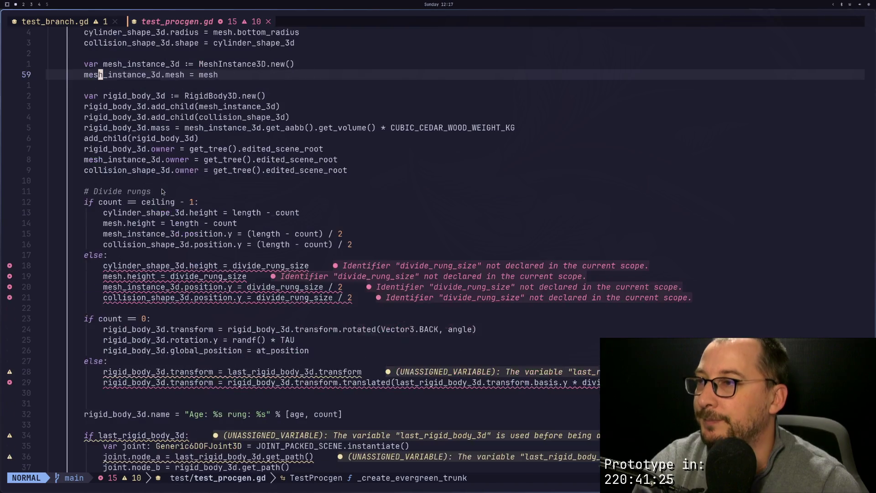
Scroll down to the _create_evergreen_branch function, then switch to workspace 4.
{"action": "scroll", "coordinate": [162, 192], "scroll_direction": "down", "scroll_amount": 13}
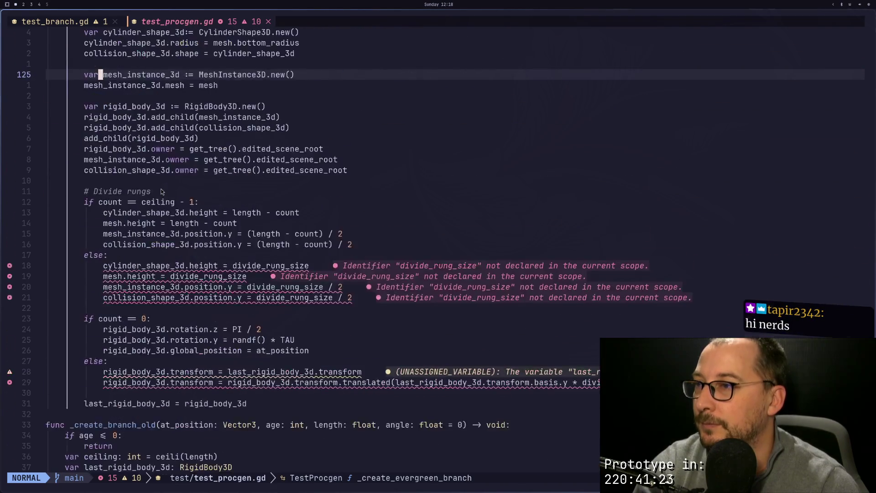
{"action": "scroll", "coordinate": [161, 191], "scroll_direction": "up", "scroll_amount": 16}
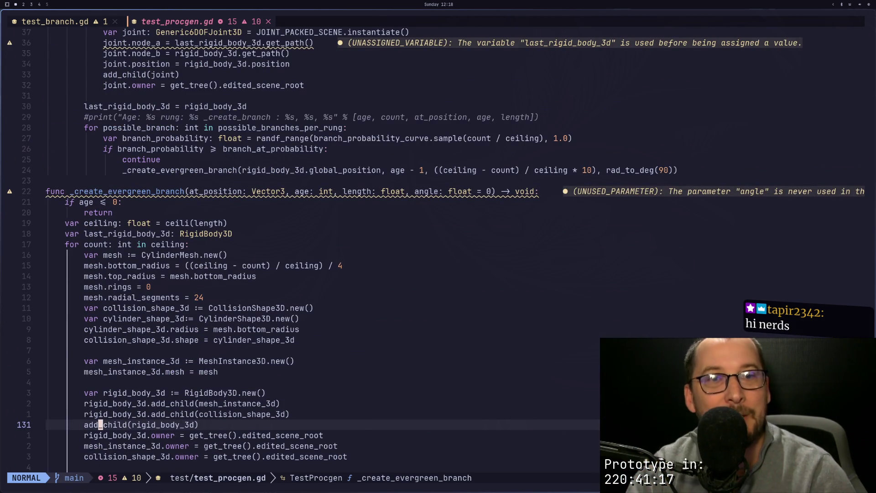
{"action": "key", "text": "super+4"}
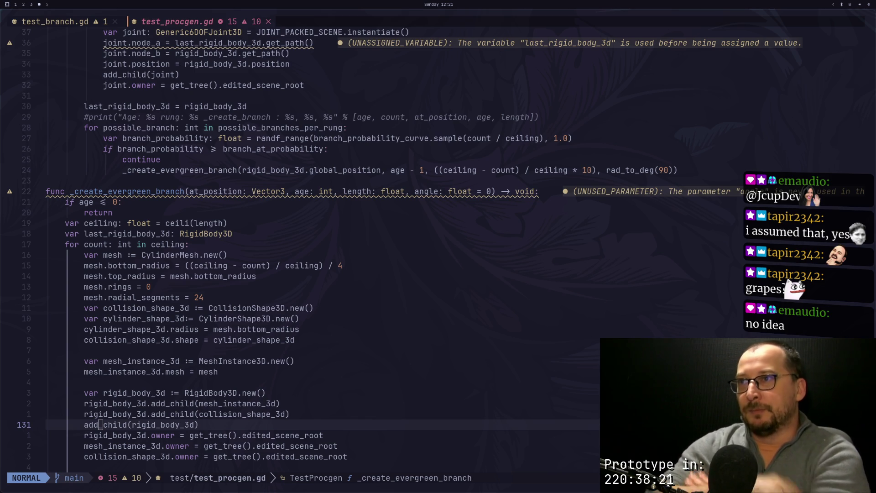
{"action": "scroll", "coordinate": [304, 307], "scroll_direction": "up", "scroll_amount": 12}
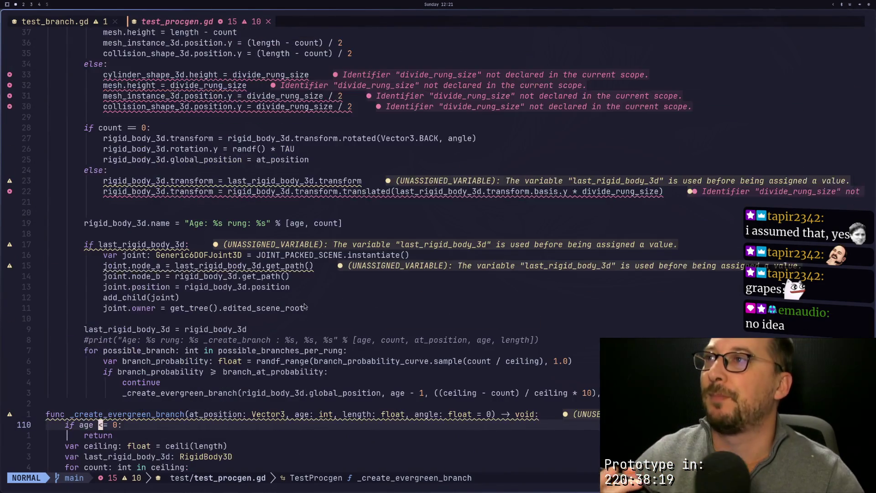
{"action": "scroll", "coordinate": [304, 303], "scroll_direction": "up", "scroll_amount": 2}
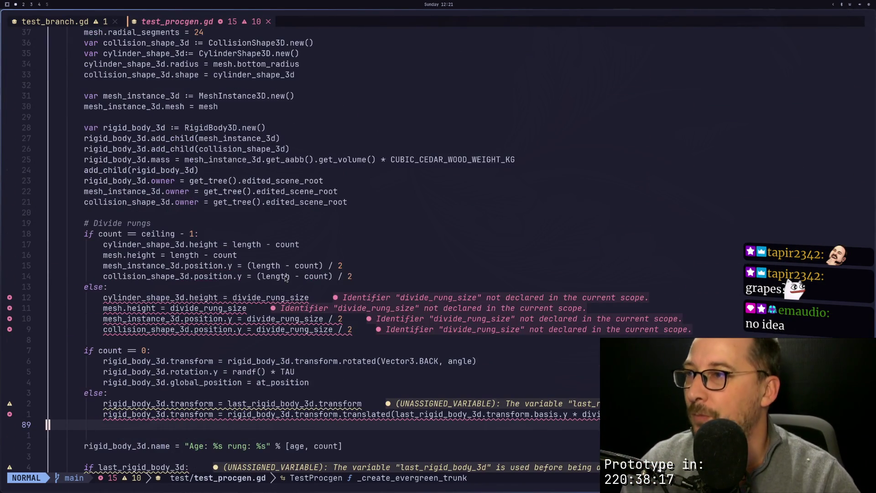
{"action": "scroll", "coordinate": [287, 283], "scroll_direction": "up", "scroll_amount": 5}
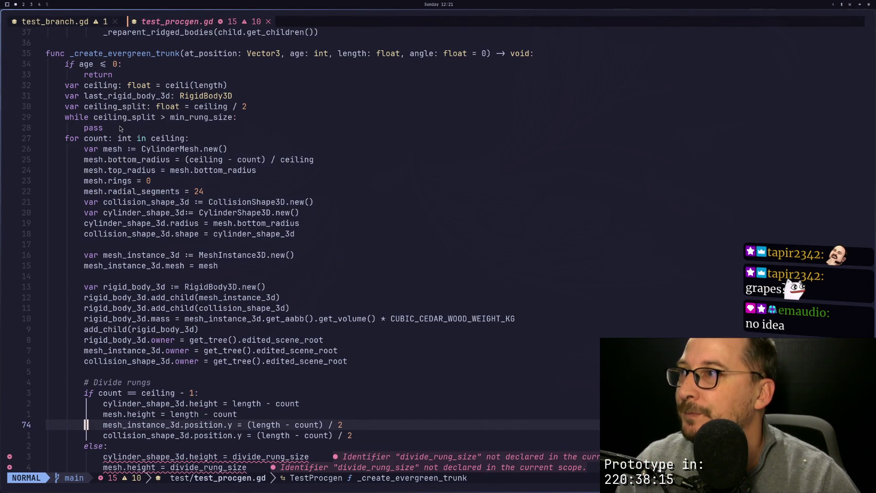
{"action": "left_click", "coordinate": [124, 116]}
{"action": "scroll", "coordinate": [146, 128], "scroll_direction": "up", "scroll_amount": 2}
{"action": "scroll", "coordinate": [173, 183], "scroll_direction": "up", "scroll_amount": 4}
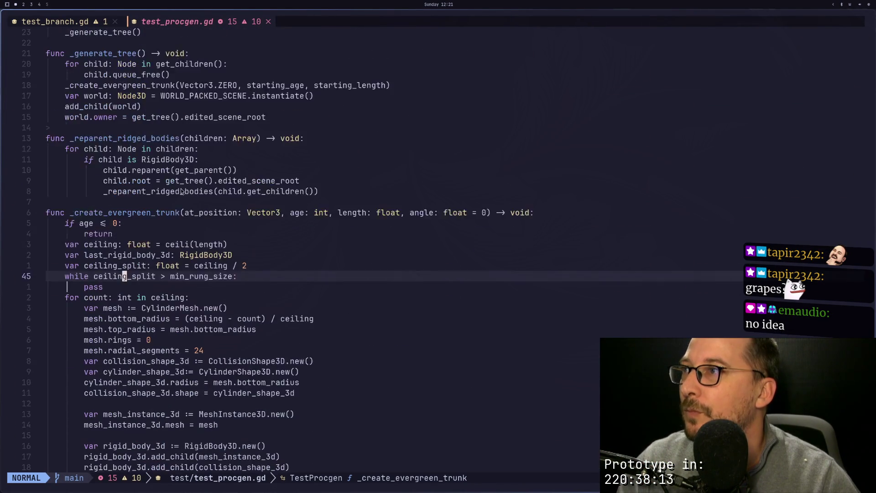
{"action": "scroll", "coordinate": [196, 256], "scroll_direction": "down", "scroll_amount": 5}
{"action": "scroll", "coordinate": [191, 286], "scroll_direction": "down", "scroll_amount": 3}
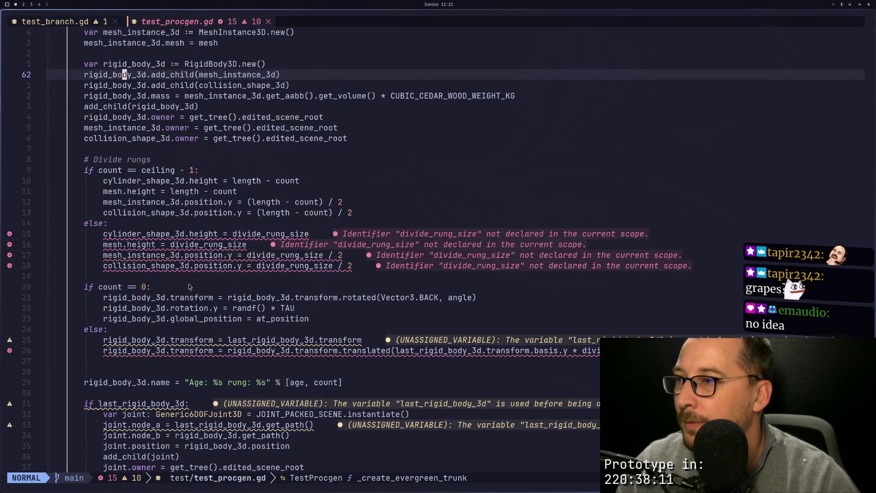
{"action": "scroll", "coordinate": [235, 244], "scroll_direction": "up", "scroll_amount": 12}
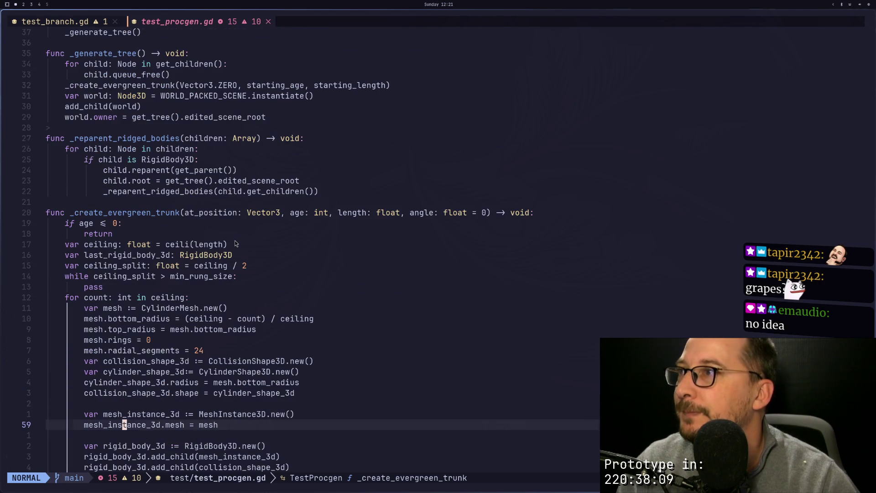
{"action": "left_click", "coordinate": [177, 244]}
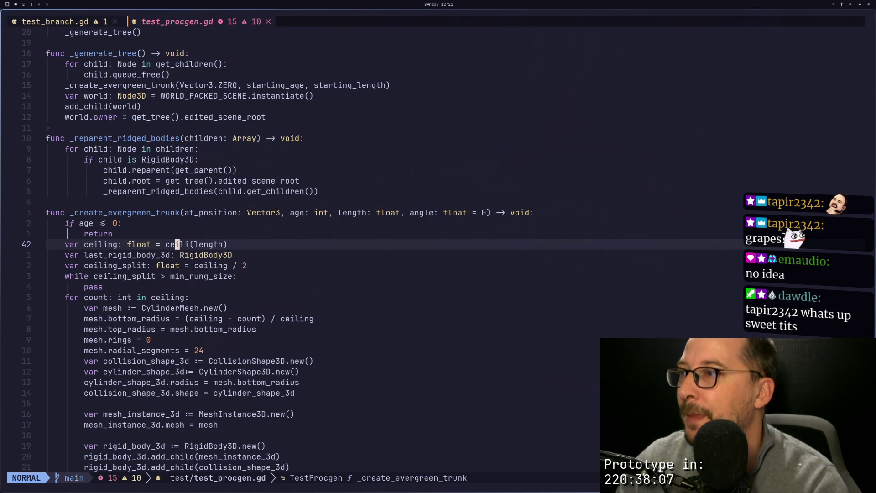
{"action": "key", "text": "j"}
{"action": "key", "text": "j"}
{"action": "key", "text": "j"}
{"action": "key", "text": "j"}
{"action": "key", "text": "j"}
{"action": "key", "text": "k"}
{"action": "key", "text": "k"}
{"action": "key", "text": "k"}
{"action": "key", "text": "k"}
{"action": "key", "text": "k"}
{"action": "key", "text": "w"}
{"action": "key", "text": "w"}
{"action": "key", "text": "w"}
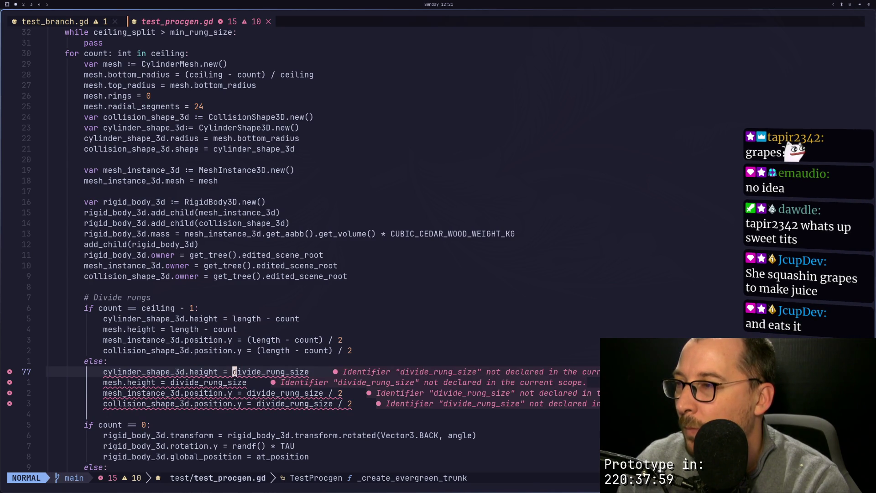
{"action": "key", "text": "k"}
{"action": "key", "text": "k"}
{"action": "key", "text": "k"}
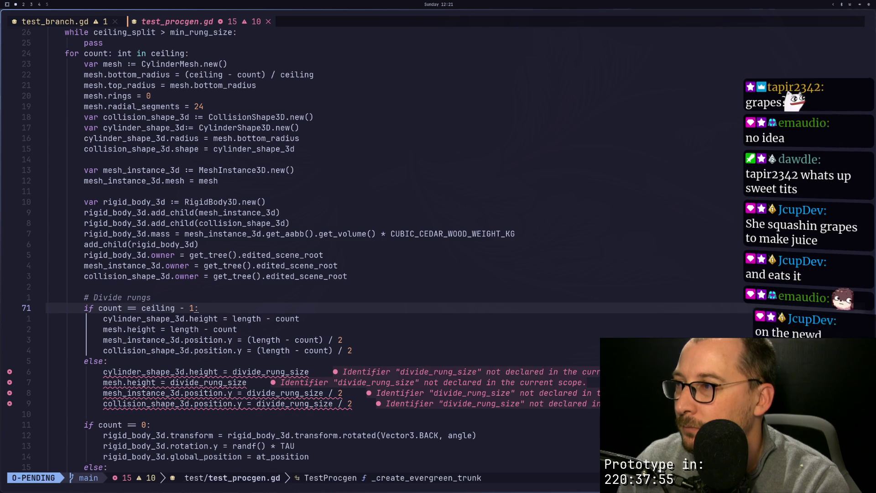
Delete the last-rung if block and its leftover else line.
{"action": "key", "text": "d"}
{"action": "key", "text": "d"}
{"action": "key", "text": "d"}
{"action": "key", "text": "d"}
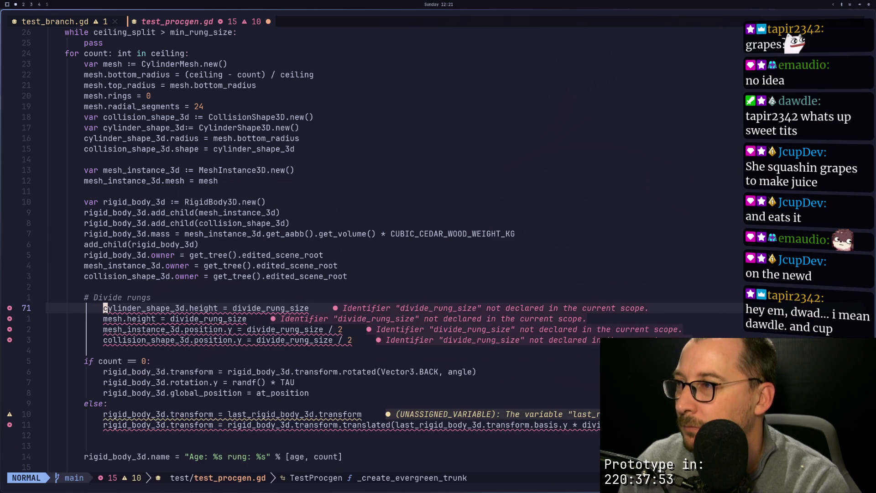
{"action": "key", "text": "h"}
{"action": "key", "text": "v"}
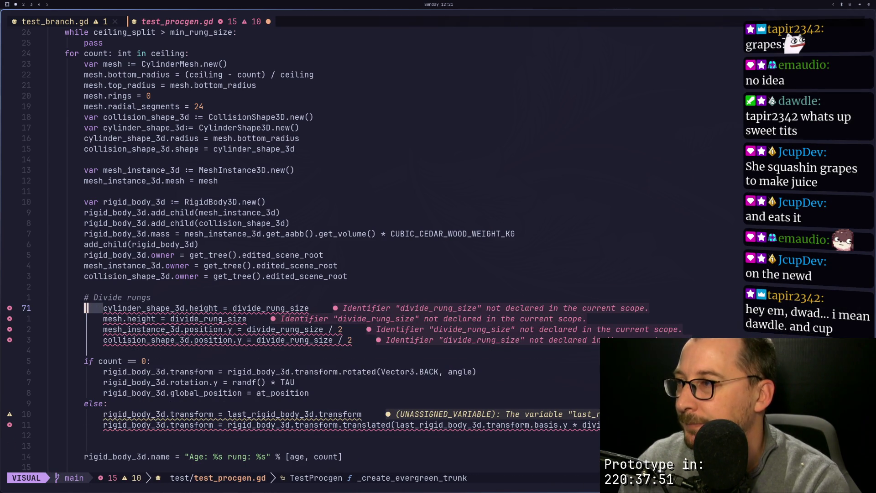
{"action": "key", "text": "m"}
{"action": "key", "text": "shift+m"}
Outdent the four rung-sizing lines by one level.
{"action": "key", "text": "Escape"}
{"action": "key", "text": "n"}
{"action": "key", "text": "k"}
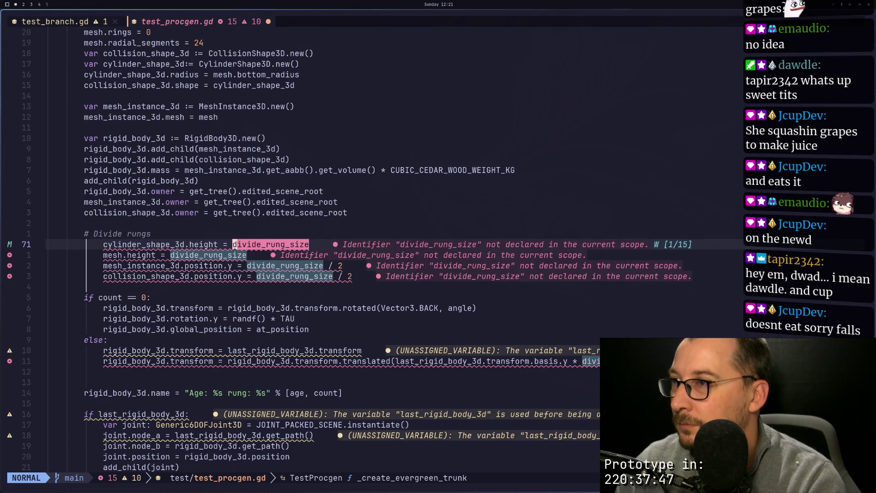
{"action": "key", "text": "Escape"}
{"action": "key", "text": "b"}
{"action": "key", "text": "b"}
{"action": "key", "text": "b"}
{"action": "key", "text": "0"}
{"action": "key", "text": "l"}
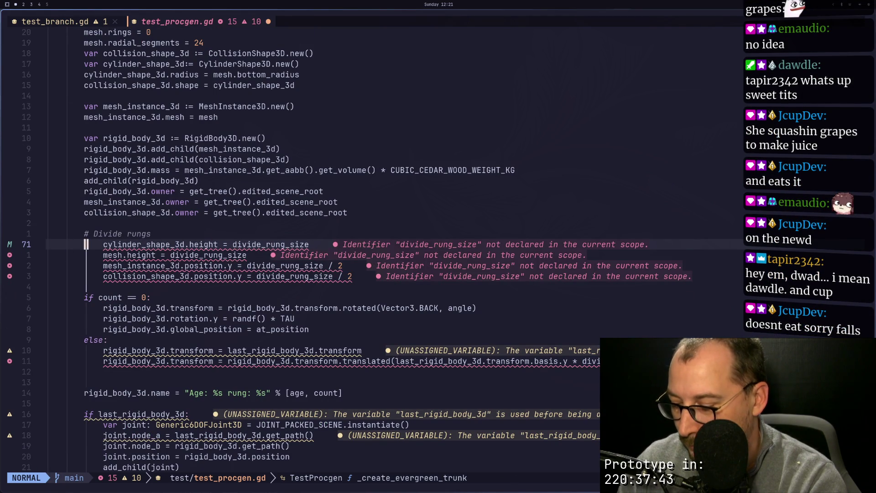
{"action": "key", "text": "v"}
{"action": "key", "text": "j"}
{"action": "key", "text": "j"}
{"action": "key", "text": "j"}
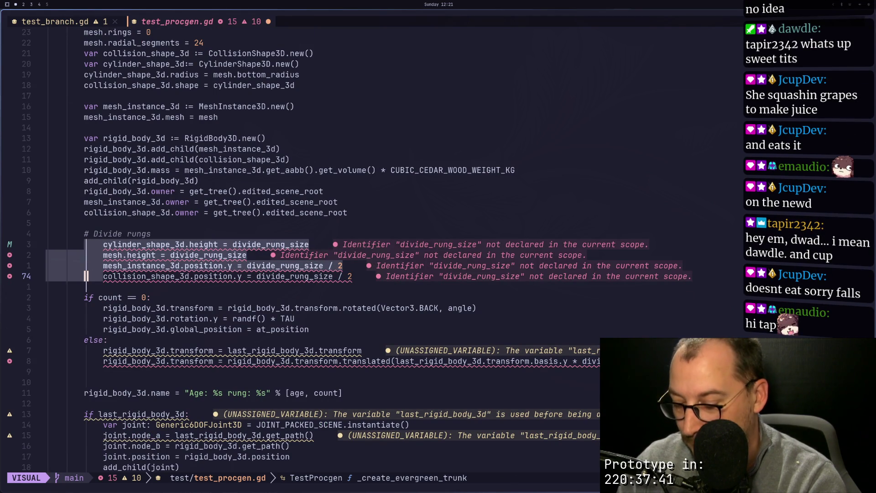
{"action": "key", "text": "less"}
{"action": "key", "text": "w"}
{"action": "key", "text": "w"}
{"action": "key", "text": "w"}
{"action": "key", "text": "w"}
Change the cylinder height to ceiling_split via autocomplete.
{"action": "type", "text": "cwce"}
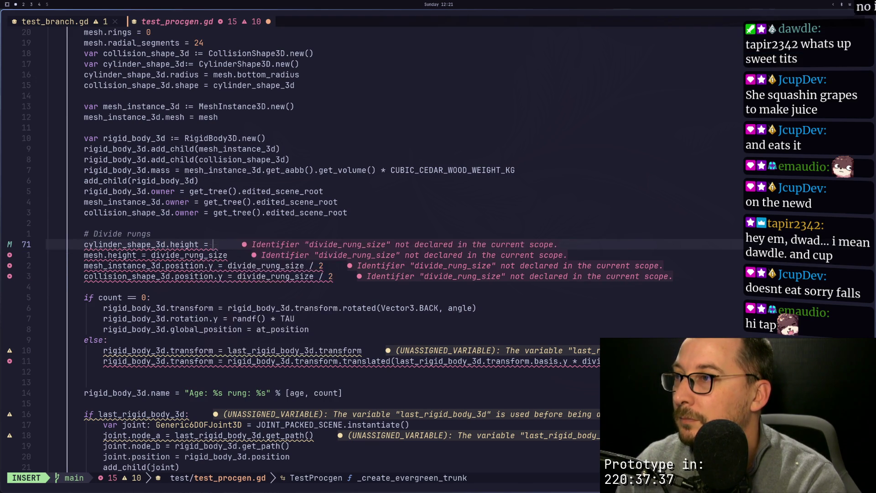
{"action": "key", "text": "Tab"}
{"action": "key", "text": "Tab"}
{"action": "key", "text": "Return"}
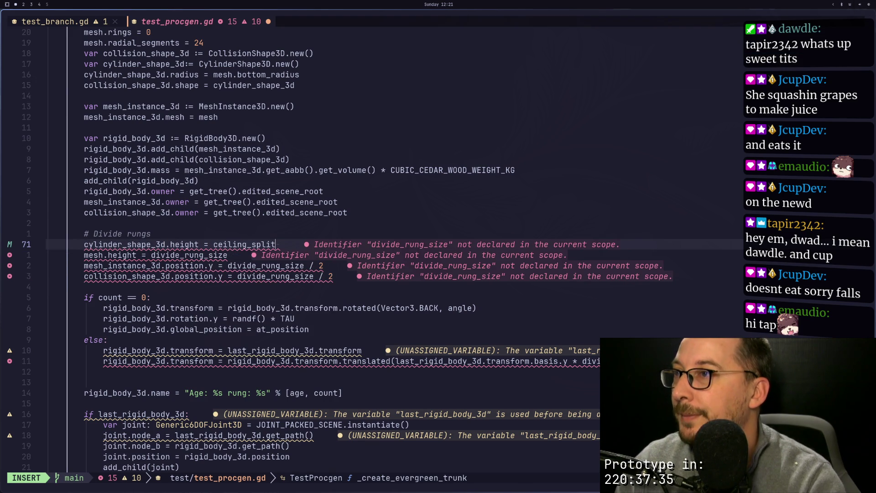
{"action": "key", "text": "Escape"}
{"action": "key", "text": "k"}
Review the bottom radius formula and cut the mass calculation line.
{"action": "key", "text": "k"}
{"action": "key", "text": "k"}
{"action": "key", "text": "k"}
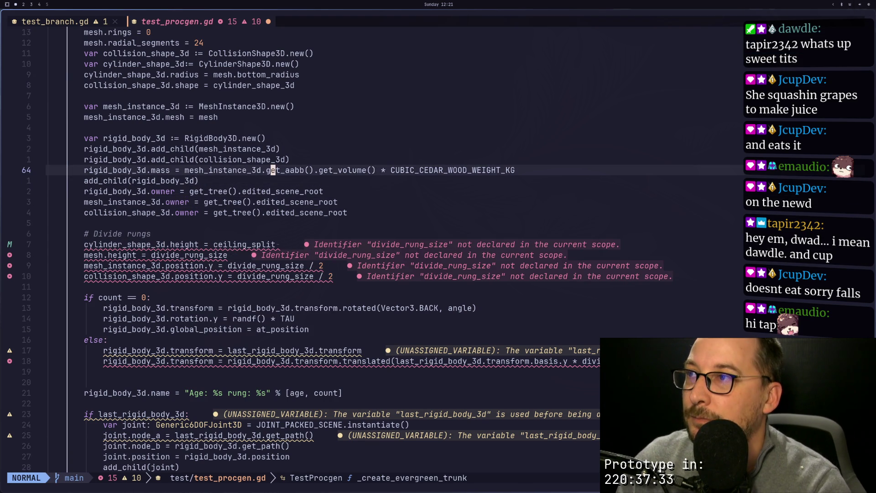
{"action": "key", "text": "j"}
{"action": "key", "text": "6"}
{"action": "key", "text": "j"}
{"action": "key", "text": "k"}
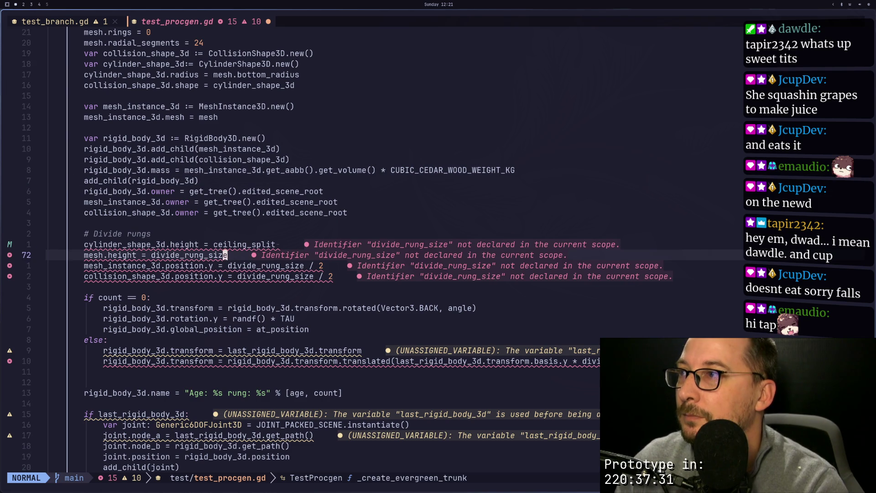
{"action": "key", "text": "k"}
{"action": "key", "text": "k"}
{"action": "key", "text": "k"}
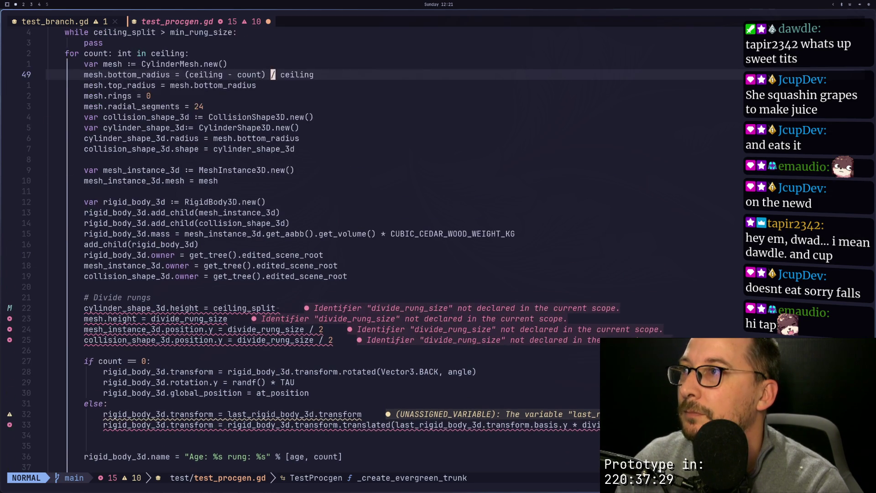
{"action": "key", "text": "j"}
{"action": "key", "text": "j"}
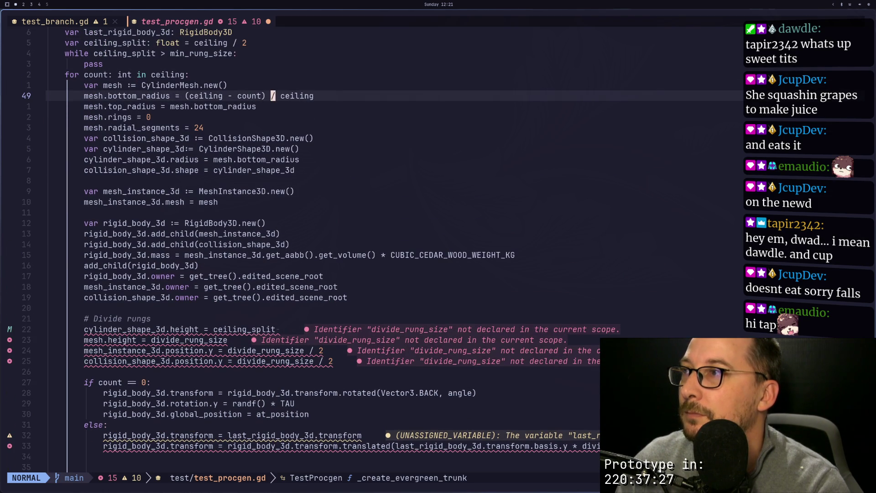
{"action": "key", "text": "h"}
{"action": "key", "text": "h"}
{"action": "key", "text": "h"}
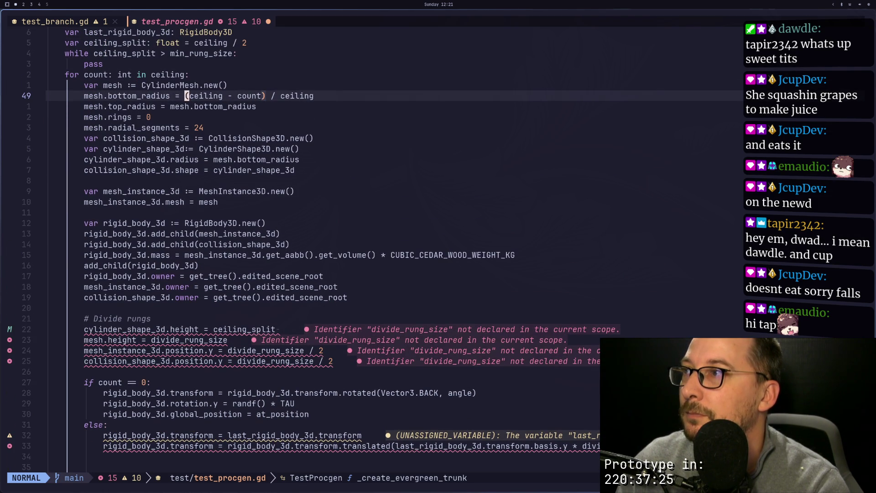
{"action": "key", "text": "j"}
{"action": "key", "text": "j"}
{"action": "key", "text": "j"}
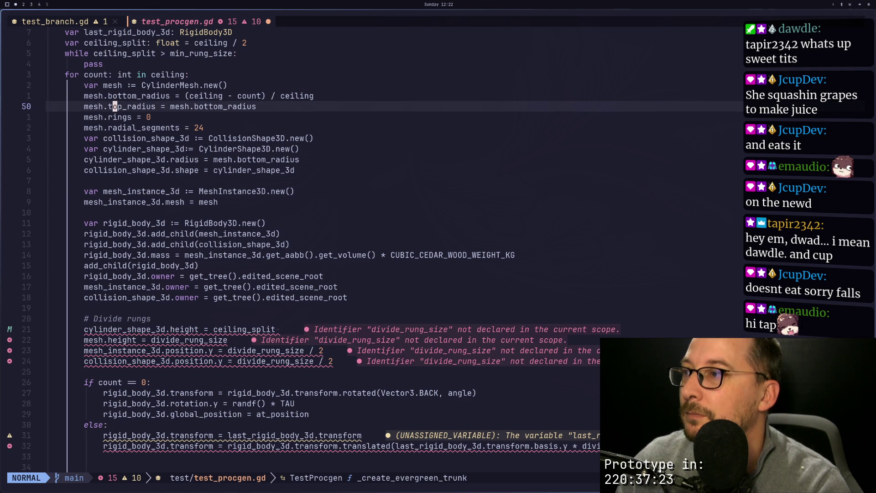
{"action": "key", "text": "k"}
{"action": "key", "text": "j"}
{"action": "key", "text": "k"}
{"action": "key", "text": "k"}
{"action": "key", "text": "j"}
{"action": "key", "text": "d"}
{"action": "key", "text": "d"}
Paste the mass line after the rung-sizing lines, followed by a blank line.
{"action": "key", "text": "j"}
{"action": "key", "text": "j"}
{"action": "key", "text": "j"}
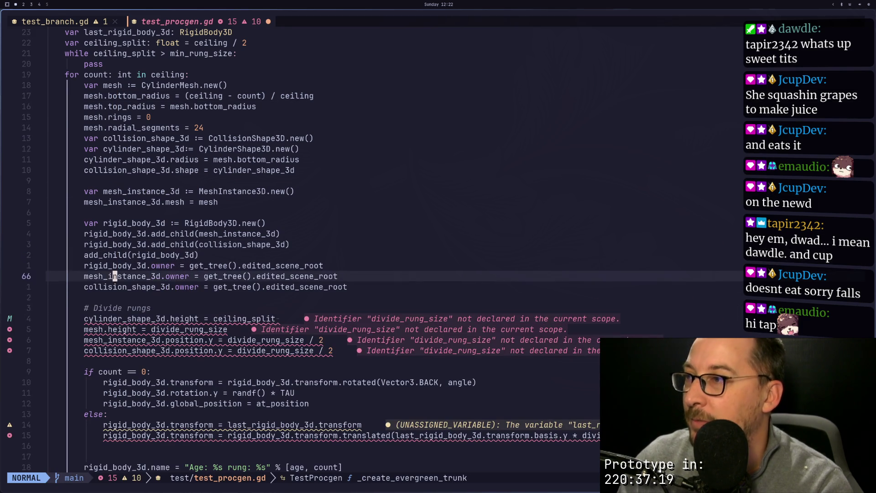
{"action": "key", "text": "p"}
{"action": "key", "text": "k"}
{"action": "key", "text": "d"}
{"action": "key", "text": "d"}
{"action": "key", "text": "k"}
{"action": "key", "text": "k"}
{"action": "key", "text": "j"}
{"action": "key", "text": "j"}
{"action": "key", "text": "o"}
{"action": "key", "text": "Escape"}
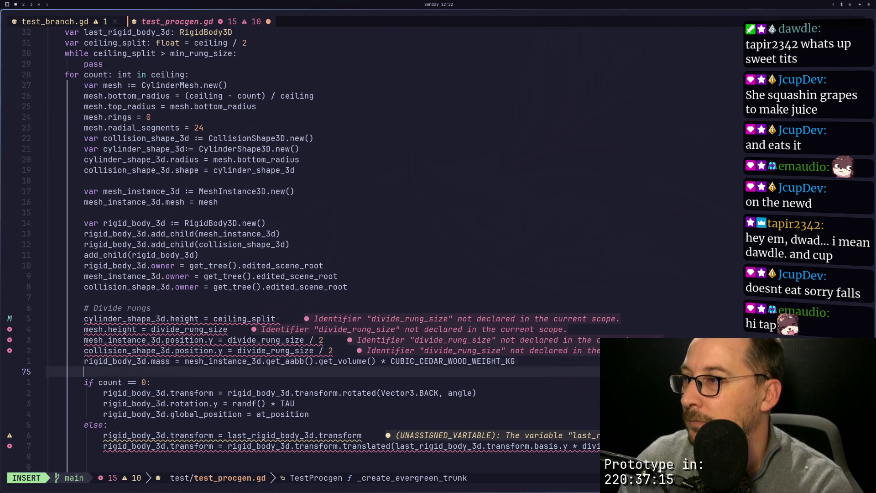
{"action": "key", "text": "k"}
{"action": "key", "text": "k"}
{"action": "key", "text": "k"}
Yank the word ceiling_split from the cylinder height line.
{"action": "key", "text": "w"}
{"action": "key", "text": "w"}
{"action": "key", "text": "w"}
{"action": "key", "text": "k"}
{"action": "key", "text": "h"}
{"action": "key", "text": "h"}
{"action": "key", "text": "v"}
{"action": "key", "text": "l"}
{"action": "key", "text": "l"}
{"action": "key", "text": "l"}
{"action": "key", "text": "l"}
{"action": "key", "text": "l"}
{"action": "key", "text": "Escape"}
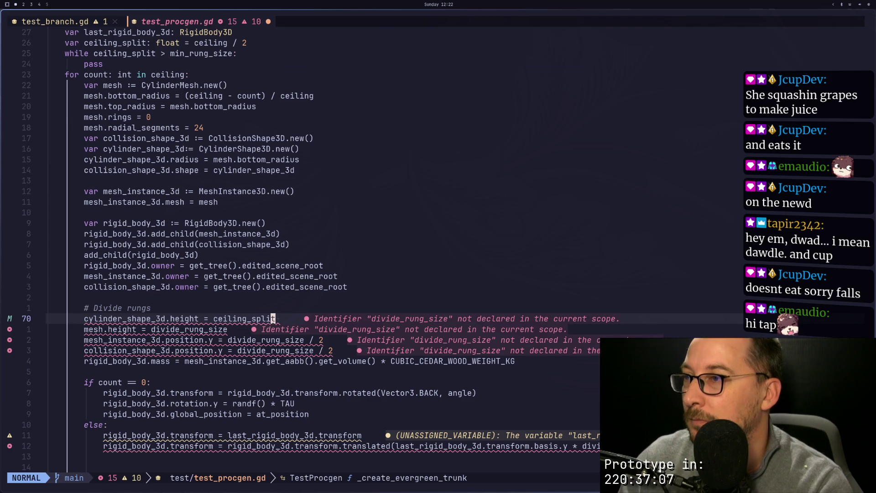
{"action": "key", "text": "j"}
{"action": "key", "text": "F"}
{"action": "key", "text": "e"}
{"action": "key", "text": "F"}
{"action": "key", "text": "i"}
{"action": "key", "text": "k"}
{"action": "key", "text": "f"}
{"action": "key", "text": "e"}
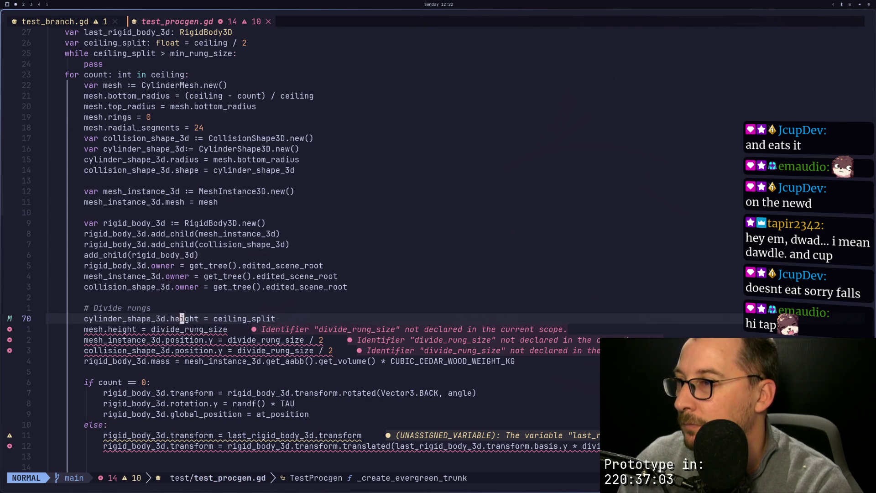
{"action": "key", "text": "f"}
{"action": "key", "text": "e"}
{"action": "key", "text": "v"}
{"action": "key", "text": "Escape"}
{"action": "key", "text": "l"}
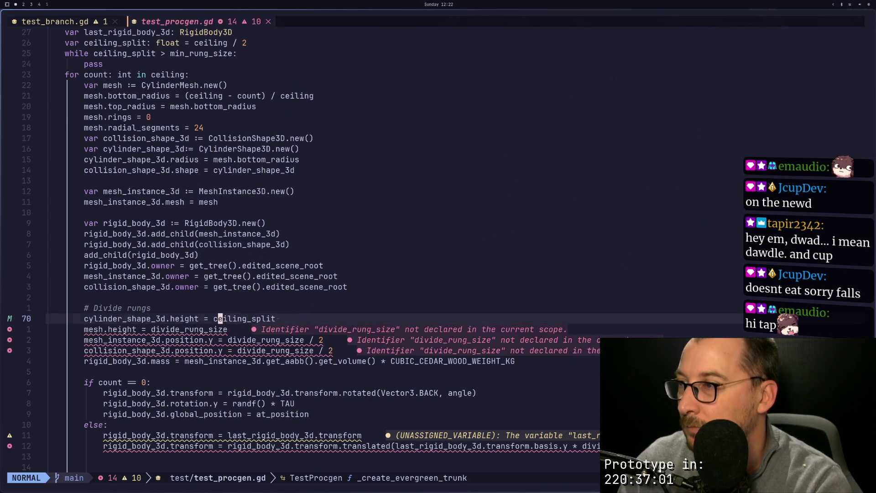
{"action": "key", "text": "h"}
{"action": "key", "text": "v"}
{"action": "key", "text": "l"}
{"action": "key", "text": "l"}
{"action": "key", "text": "l"}
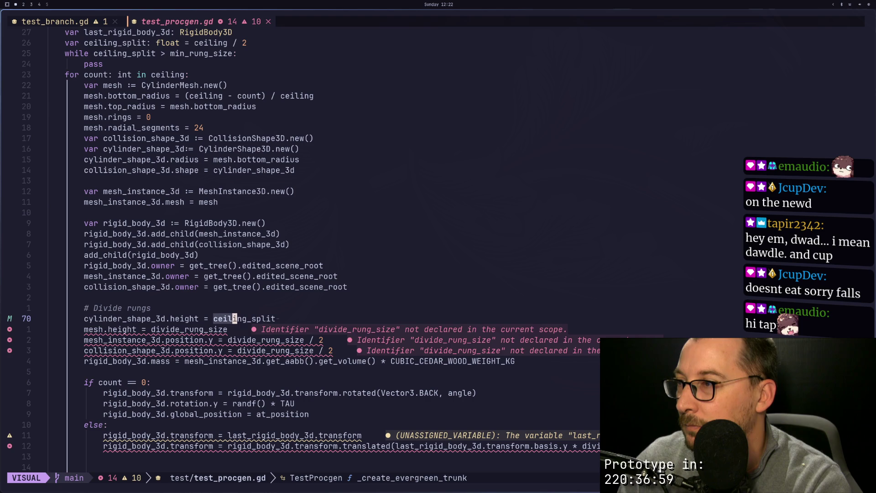
{"action": "key", "text": "y"}
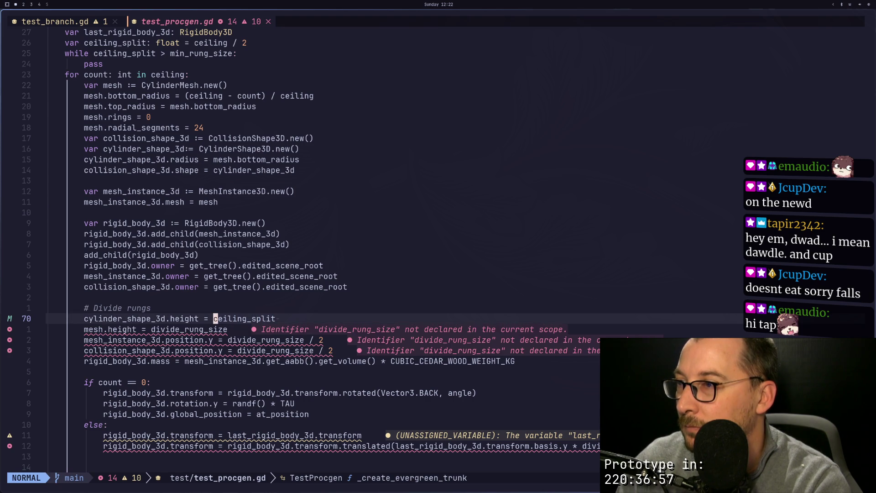
{"action": "key", "text": "v"}
{"action": "key", "text": "l"}
{"action": "key", "text": "l"}
{"action": "key", "text": "l"}
Replace divide_rung_size with ceiling_split in the mesh height and mesh position lines.
{"action": "key", "text": "Escape"}
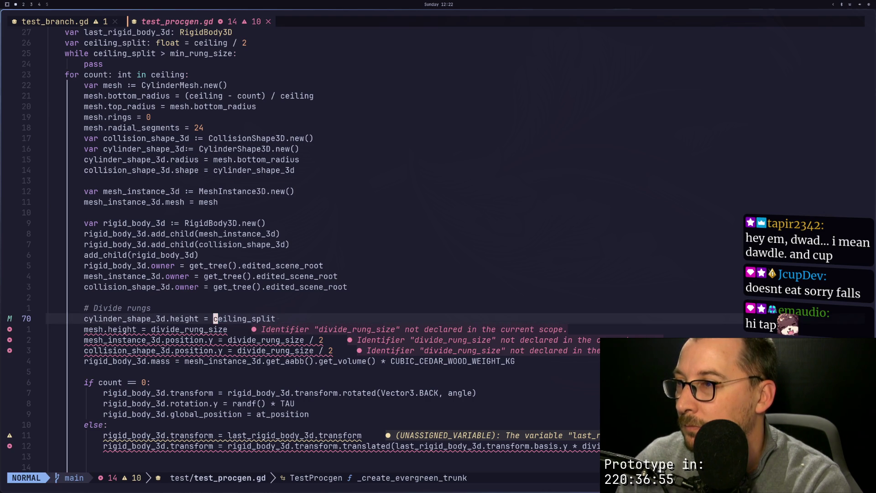
{"action": "key", "text": "j"}
{"action": "key", "text": "s"}
{"action": "key", "text": "ctrl+w"}
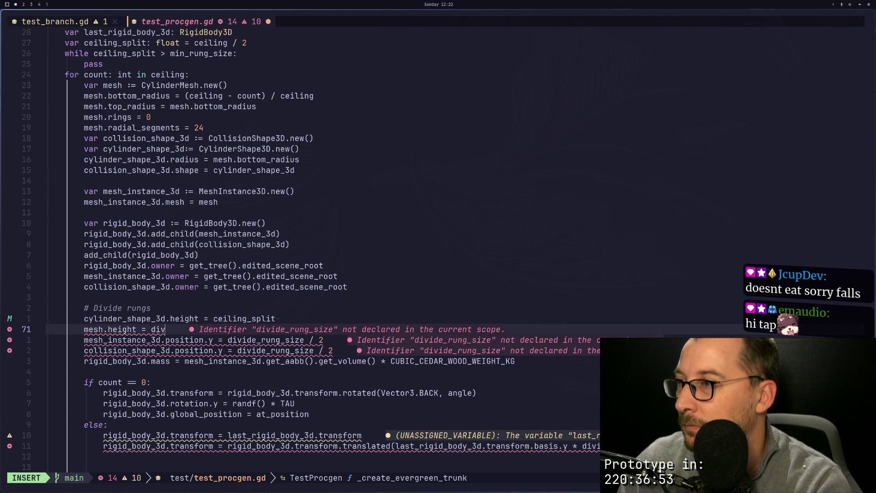
{"action": "key", "text": "Escape"}
{"action": "key", "text": "p"}
{"action": "key", "text": "j"}
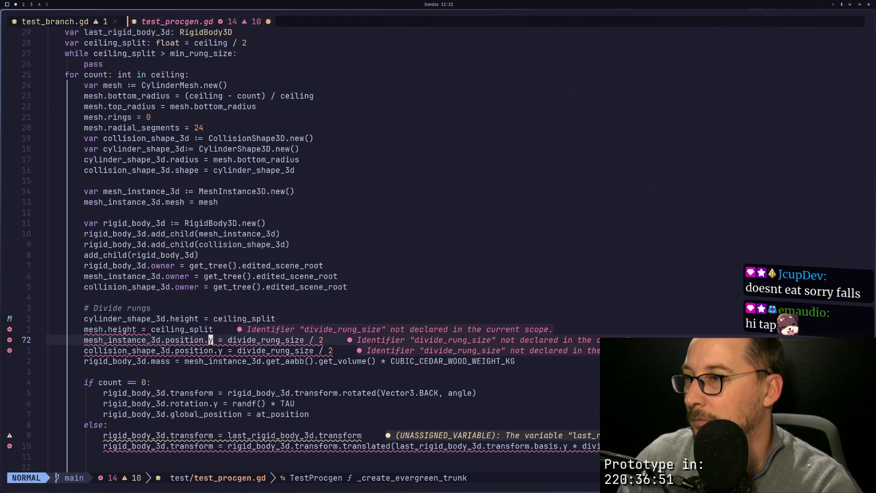
{"action": "key", "text": "l"}
{"action": "key", "text": "l"}
{"action": "key", "text": "l"}
{"action": "key", "text": "e"}
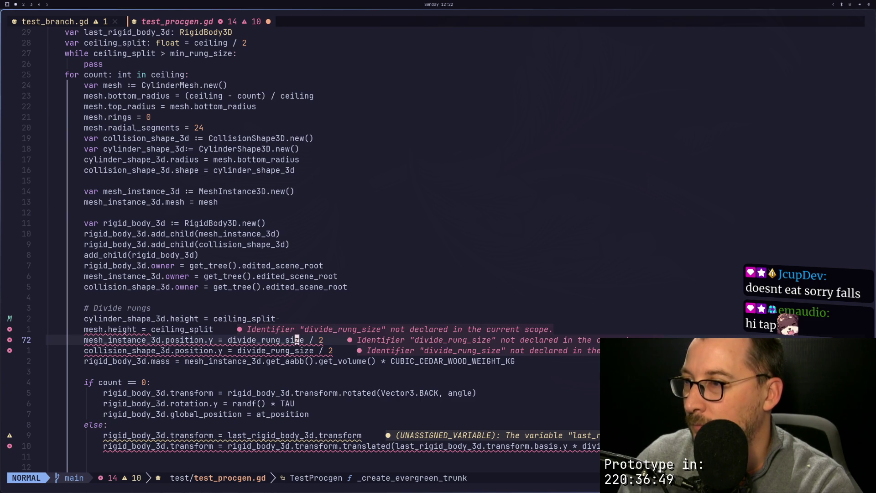
{"action": "key", "text": "a"}
{"action": "key", "text": "BackSpace"}
{"action": "key", "text": "BackSpace"}
{"action": "key", "text": "BackSpace"}
{"action": "key", "text": "BackSpace"}
{"action": "key", "text": "BackSpace"}
{"action": "key", "text": "BackSpace"}
{"action": "type", "text": "ceiling_split"}
{"action": "key", "text": "Escape"}
Replace divide_rung_size with ceiling_split in the collision position, then save.
{"action": "key", "text": "j"}
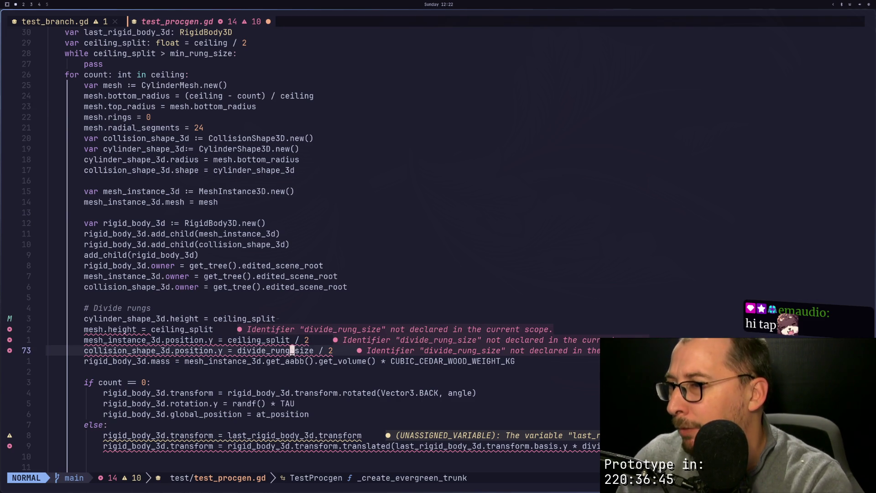
{"action": "key", "text": "c"}
{"action": "key", "text": "i"}
{"action": "key", "text": "w"}
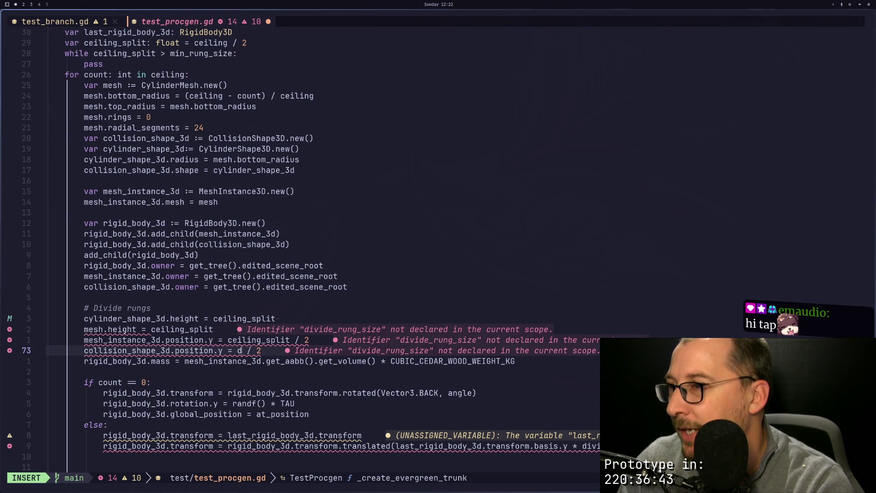
{"action": "type", "text": "ceiling_split"}
{"action": "key", "text": "Escape"}
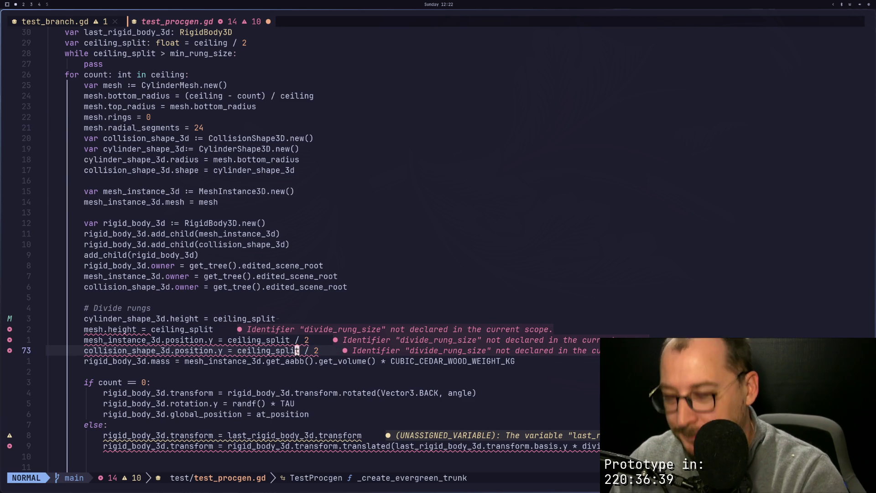
{"action": "type", "text": ":w"}
{"action": "key", "text": "Return"}
Swap divide_rung_size for ceiling_split in the else-branch translation and save.
{"action": "key", "text": "j"}
{"action": "key", "text": "j"}
{"action": "key", "text": "j"}
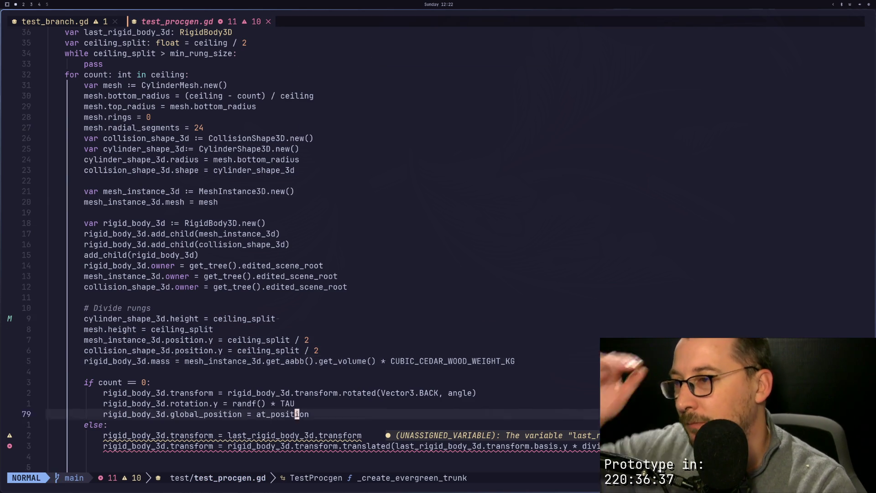
{"action": "key", "text": "k"}
{"action": "key", "text": "k"}
{"action": "key", "text": "k"}
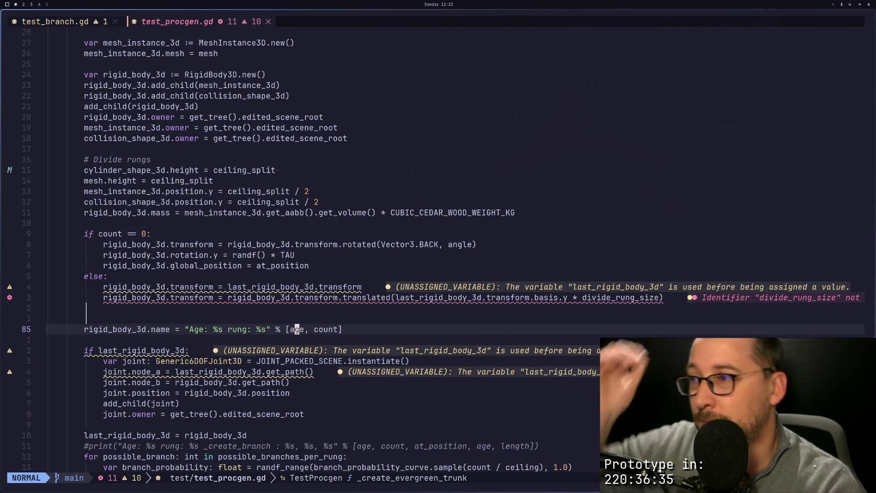
{"action": "key", "text": "w"}
{"action": "key", "text": "w"}
{"action": "key", "text": "w"}
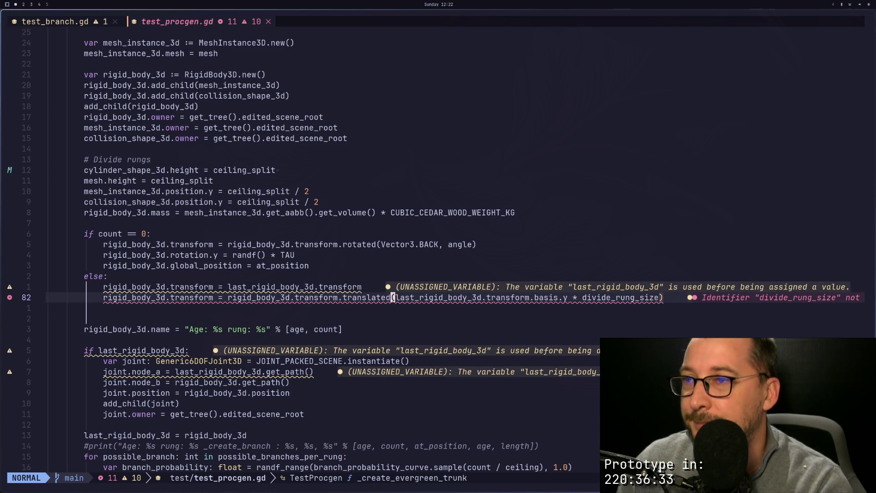
{"action": "key", "text": "f"}
{"action": "key", "text": "underscore"}
{"action": "key", "text": "semicolon"}
{"action": "key", "text": "l"}
{"action": "key", "text": "l"}
{"action": "key", "text": "s"}
{"action": "key", "text": "BackSpace"}
{"action": "key", "text": "BackSpace"}
{"action": "key", "text": "BackSpace"}
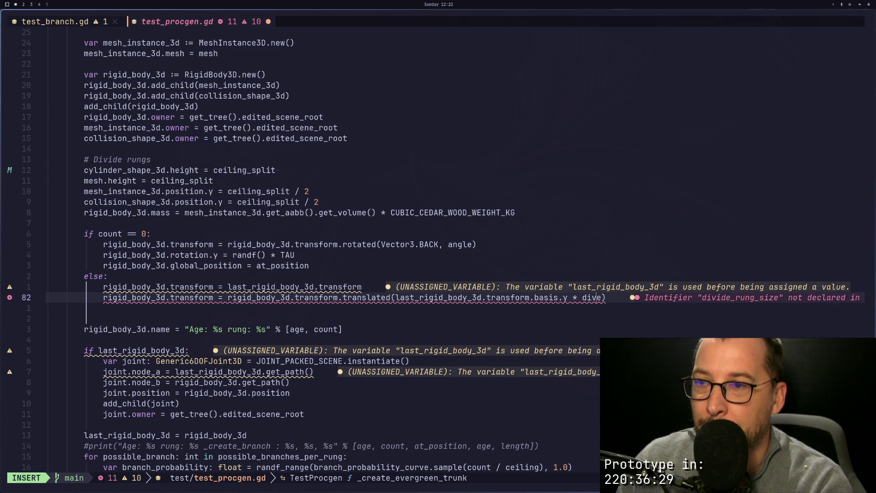
{"action": "key", "text": "Escape"}
{"action": "type", "text": "plit"}
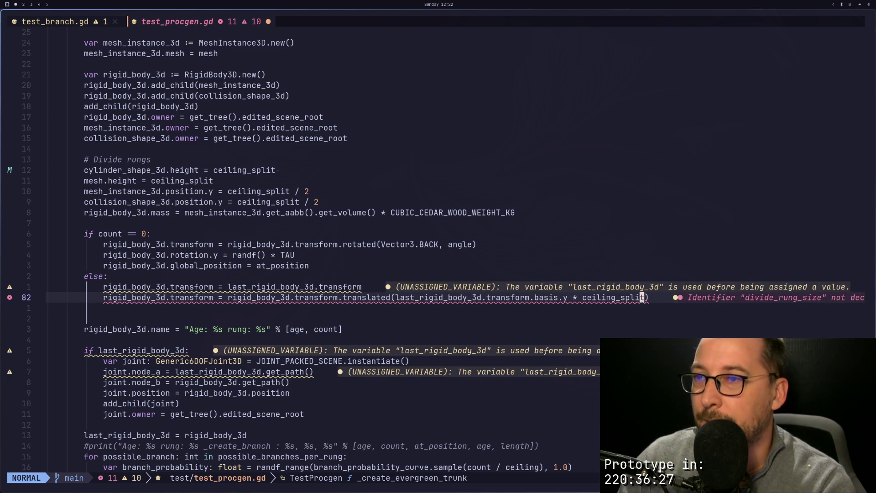
{"action": "type", "text": ":w"}
{"action": "key", "text": "Return"}
{"action": "key", "text": "j"}
{"action": "key", "text": "ctrl+d"}
{"action": "key", "text": "ctrl+d"}
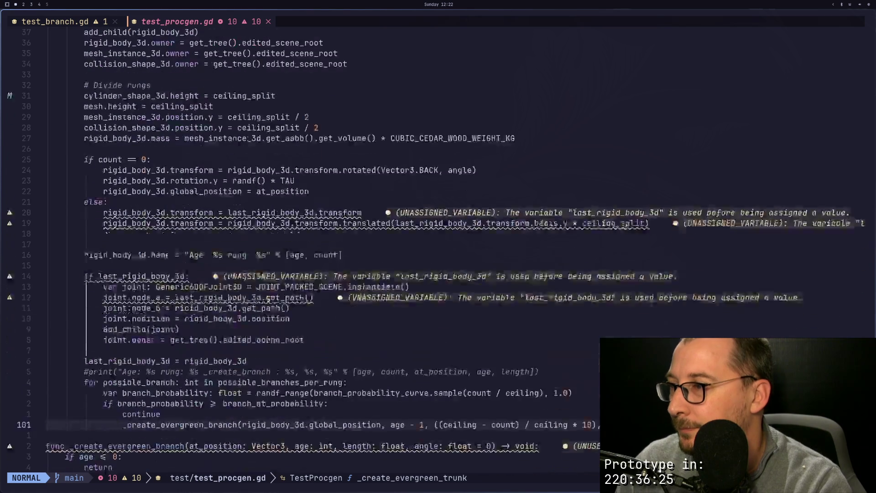
Comment out lines 106–204, from the branch function's ceiling line through _create_branch_old, using gc.
{"action": "key", "text": "ctrl+d"}
{"action": "key", "text": "ctrl+d"}
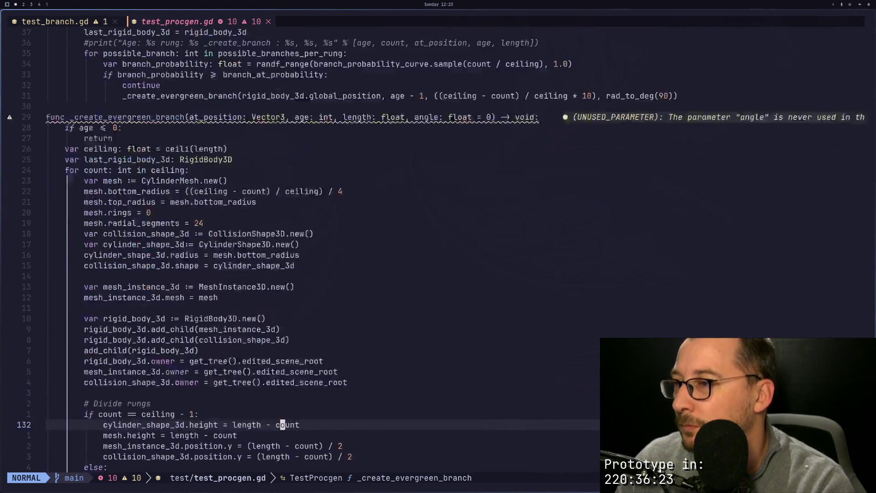
{"action": "key", "text": "b"}
{"action": "key", "text": "b"}
{"action": "key", "text": "b"}
{"action": "key", "text": "0"}
{"action": "key", "text": "k"}
{"action": "key", "text": "k"}
{"action": "key", "text": "k"}
{"action": "key", "text": "k"}
{"action": "key", "text": "k"}
{"action": "key", "text": "k"}
{"action": "key", "text": "k"}
{"action": "key", "text": "k"}
{"action": "key", "text": "k"}
{"action": "key", "text": "j"}
{"action": "key", "text": "j"}
{"action": "key", "text": "j"}
{"action": "key", "text": "j"}
{"action": "key", "text": "j"}
{"action": "key", "text": "j"}
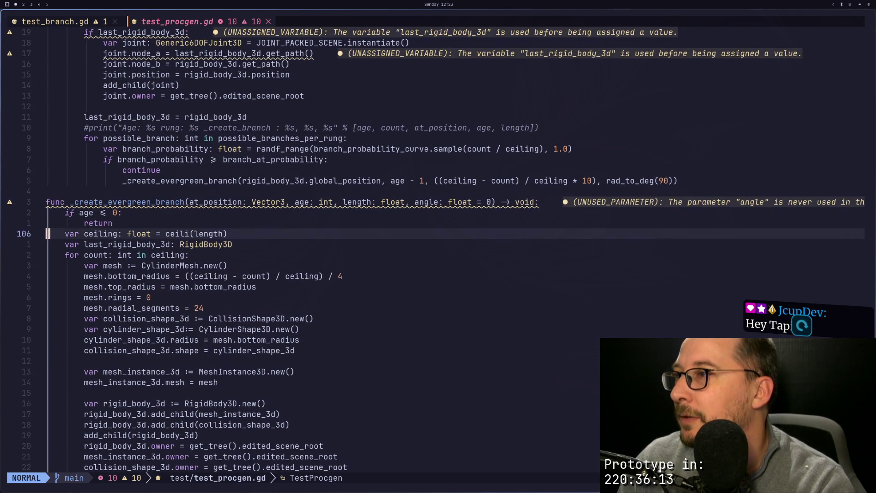
{"action": "key", "text": "v"}
{"action": "key", "text": "j"}
{"action": "key", "text": "j"}
{"action": "key", "text": "j"}
{"action": "key", "text": "j"}
{"action": "key", "text": "j"}
{"action": "key", "text": "j"}
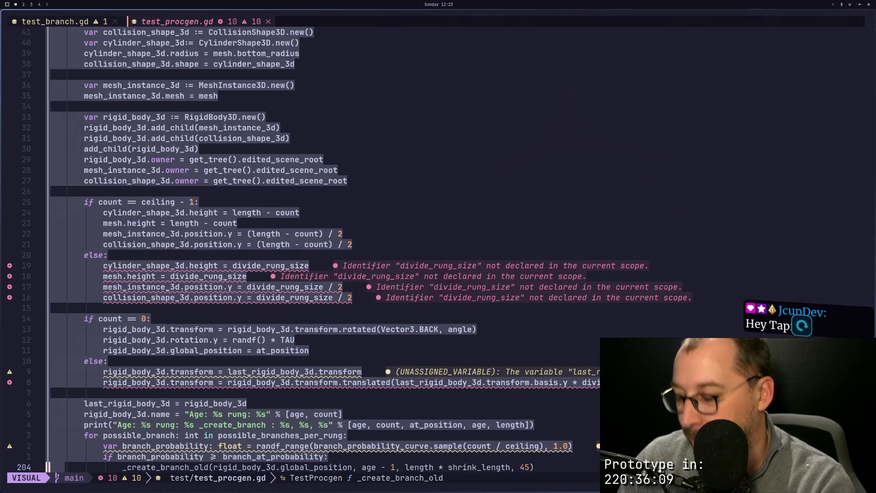
{"action": "key", "text": "g"}
{"action": "key", "text": "c"}
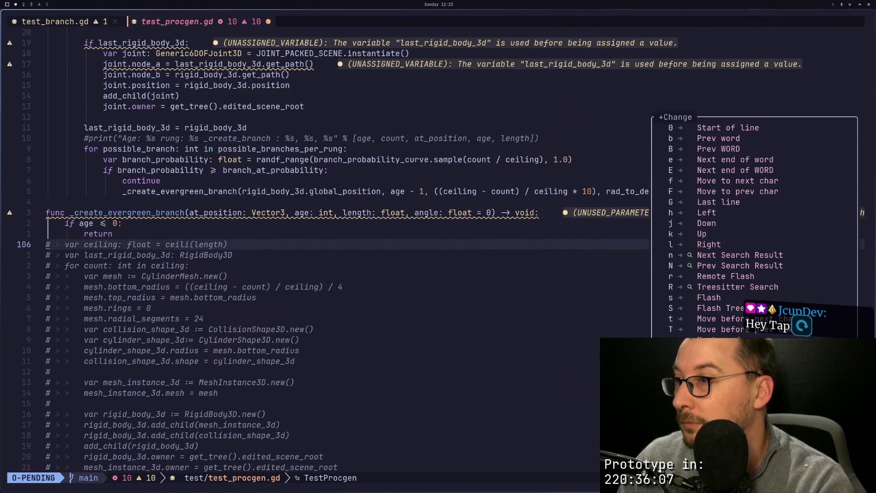
{"action": "key", "text": "Escape"}
{"action": "key", "text": "k"}
{"action": "key", "text": "k"}
{"action": "key", "text": "k"}
{"action": "key", "text": "k"}
{"action": "key", "text": "k"}
{"action": "key", "text": "k"}
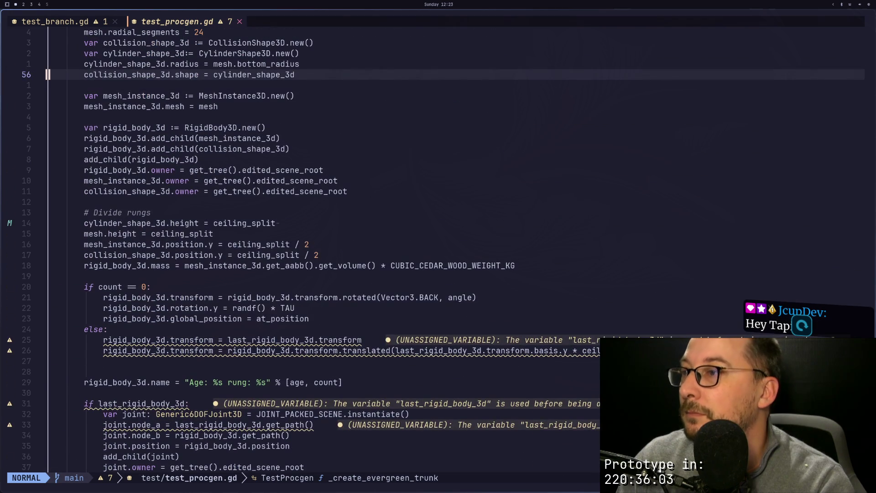
Copy the name ceiling_split from the Divide rungs block.
{"action": "key", "text": "j"}
{"action": "key", "text": "j"}
{"action": "key", "text": "j"}
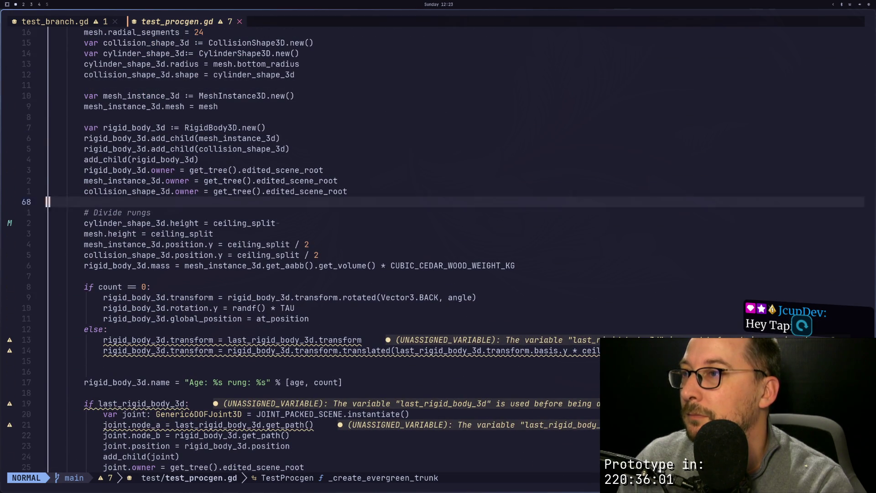
{"action": "key", "text": "k"}
{"action": "key", "text": "w"}
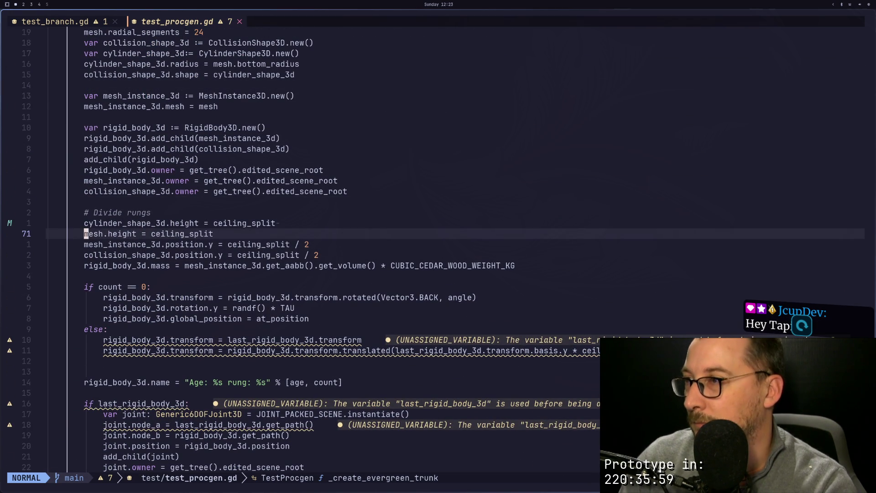
{"action": "key", "text": "w"}
{"action": "key", "text": "w"}
{"action": "key", "text": "w"}
{"action": "key", "text": "w"}
{"action": "key", "text": "v"}
{"action": "key", "text": "e"}
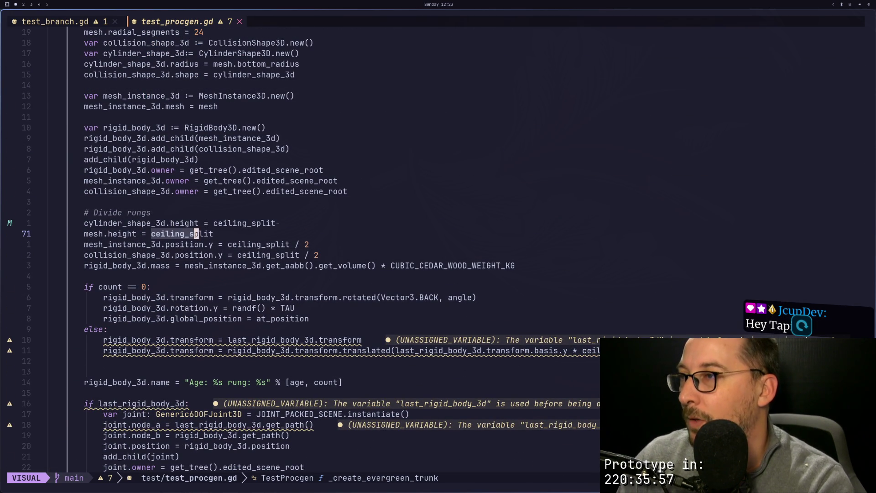
{"action": "key", "text": "y"}
Add an indented 'ceiling_split = ceiling_split' line above the print, after the last rung is stored.
{"action": "key", "text": "j"}
{"action": "key", "text": "j"}
{"action": "key", "text": "j"}
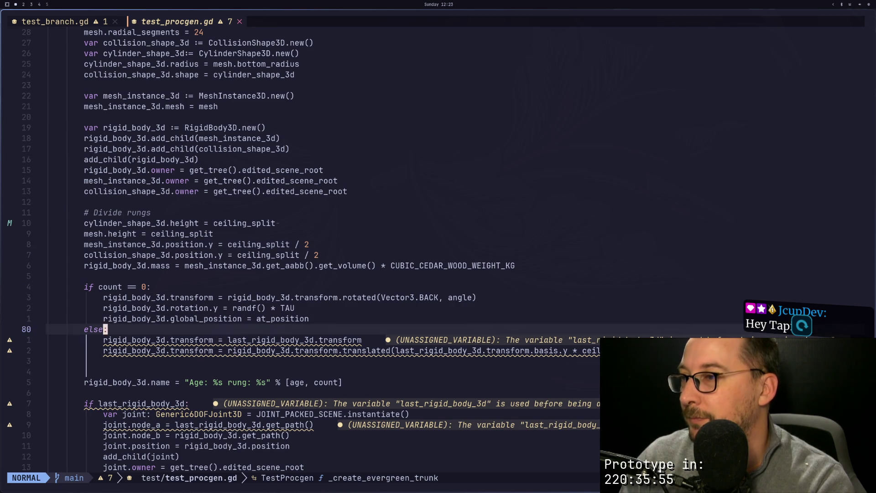
{"action": "key", "text": "j"}
{"action": "key", "text": "j"}
{"action": "key", "text": "j"}
{"action": "key", "text": "k"}
{"action": "key", "text": "k"}
{"action": "key", "text": "k"}
{"action": "key", "text": "j"}
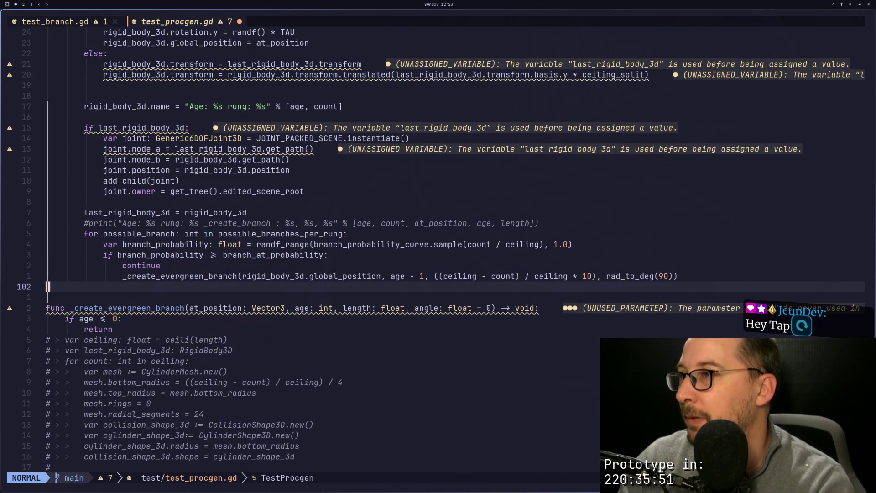
{"action": "key", "text": "k"}
{"action": "key", "text": "k"}
{"action": "key", "text": "k"}
{"action": "key", "text": "k"}
{"action": "key", "text": "P"}
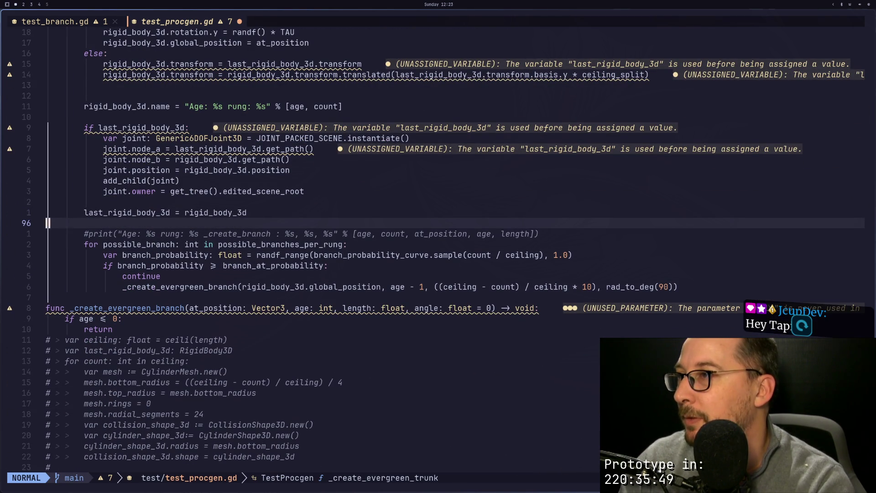
{"action": "key", "text": "e"}
{"action": "key", "text": "equal"}
{"action": "key", "text": "equal"}
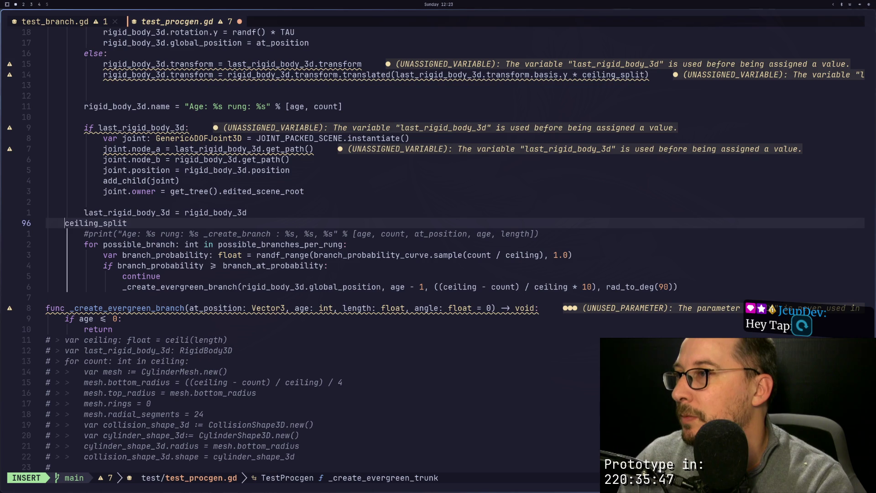
{"action": "type", "text": "yiwA ="}
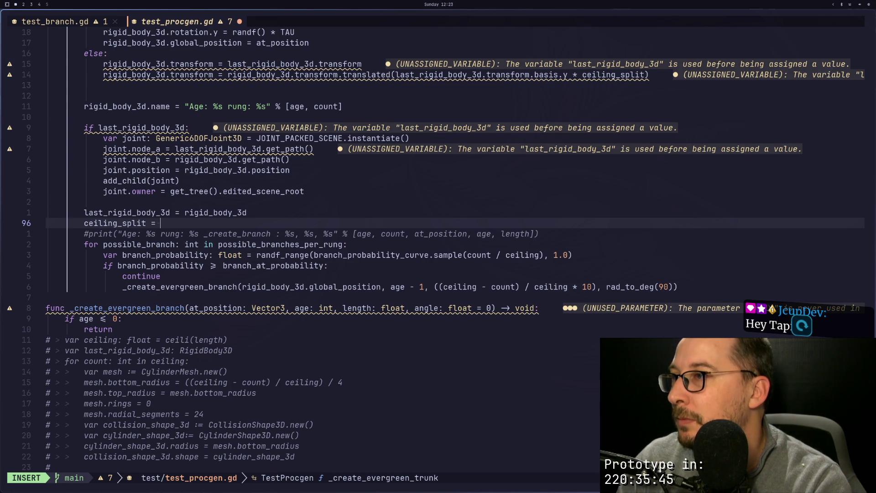
{"action": "key", "text": "Escape"}
{"action": "key", "text": "p"}
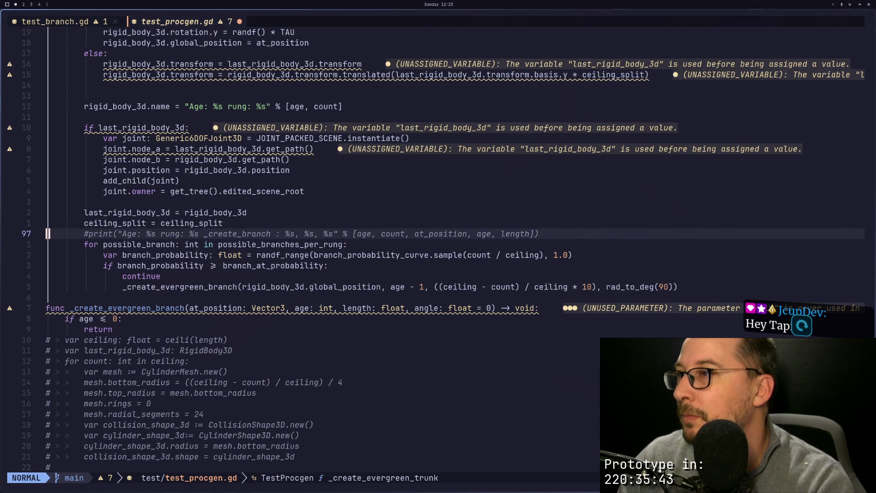
Append '/ 2' so the line halves ceiling_split on each loop pass.
{"action": "key", "text": "0"}
{"action": "key", "text": "e"}
{"action": "key", "text": "e"}
{"action": "key", "text": "e"}
{"action": "type", "text": "a /"}
{"action": "key", "text": "Escape"}
{"action": "key", "text": "A"}
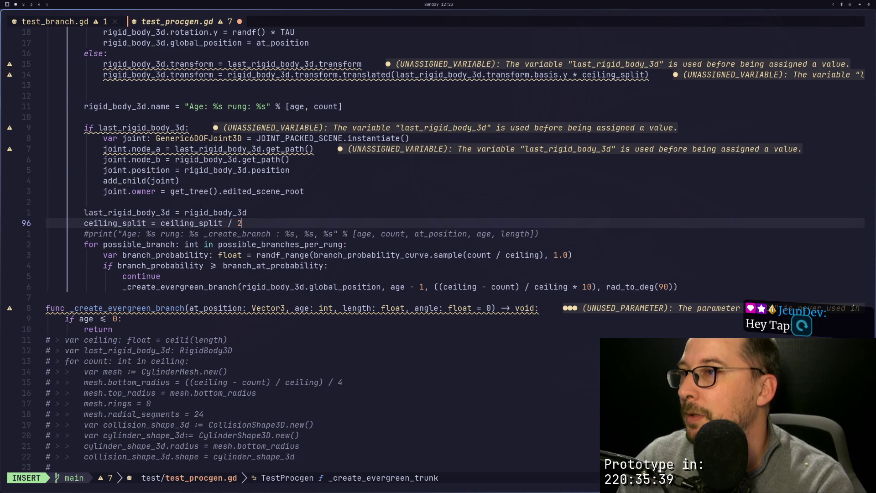
{"action": "key", "text": "Escape"}
Save the script with :w and switch back to Godot.
{"action": "type", "text": ":w"}
{"action": "key", "text": "Return"}
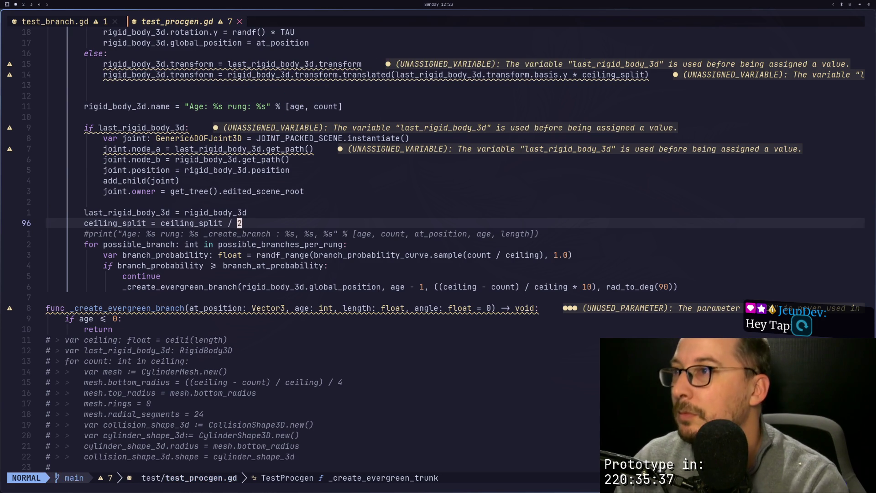
{"action": "key", "text": "super+2"}
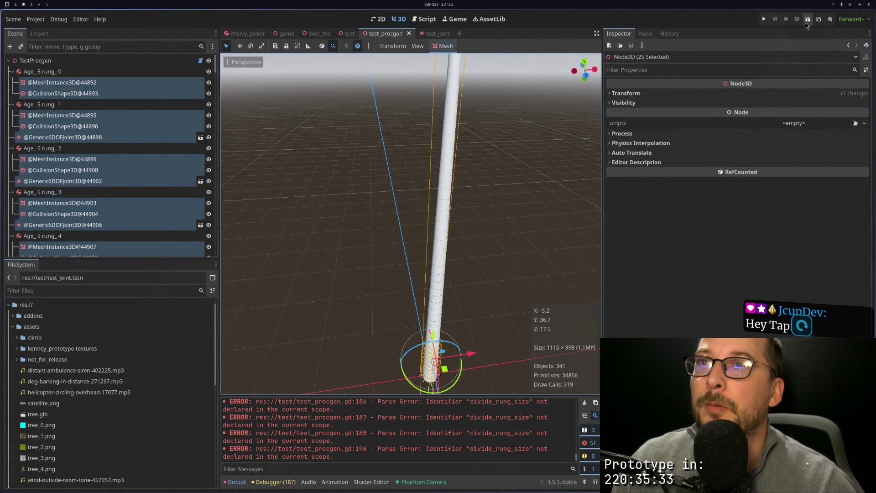
Run Generate Tree on the TestProcgen node, surfacing parse errors for undeclared divide_rung_size.
{"action": "left_click", "coordinate": [136, 58]}
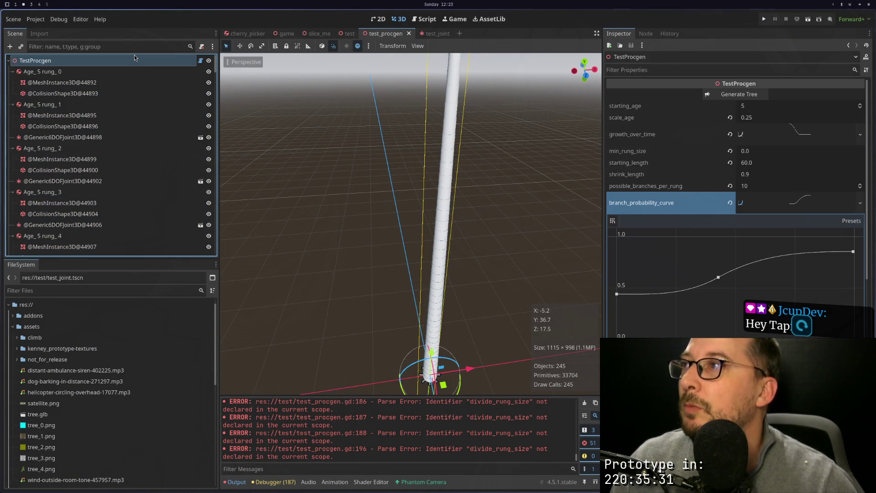
{"action": "left_click", "coordinate": [749, 97]}
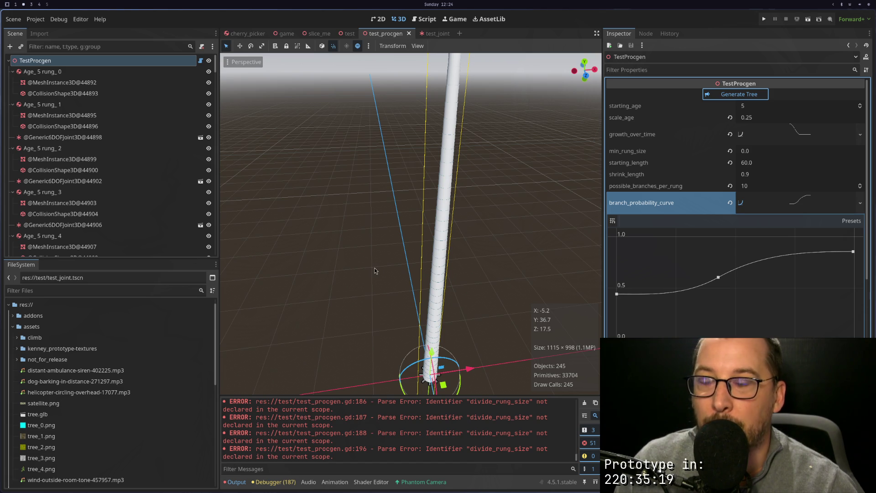
{"action": "key", "text": "super+4"}
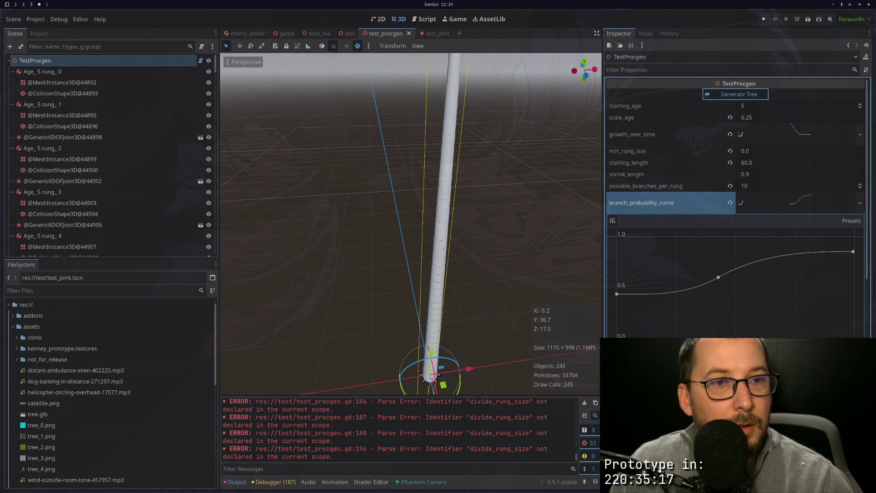
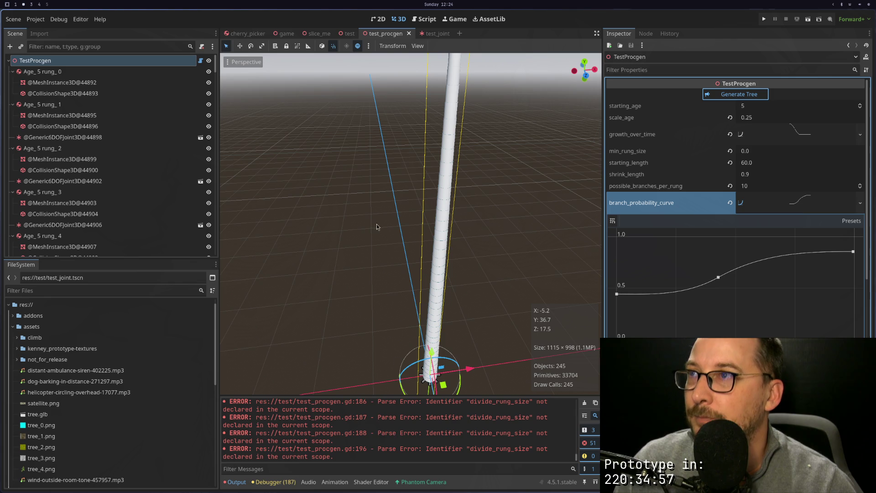
In test_procgen.gd, find the pass line under the while ceiling_split loop in _create_evergreen_trunk.
{"action": "key", "text": "super+1"}
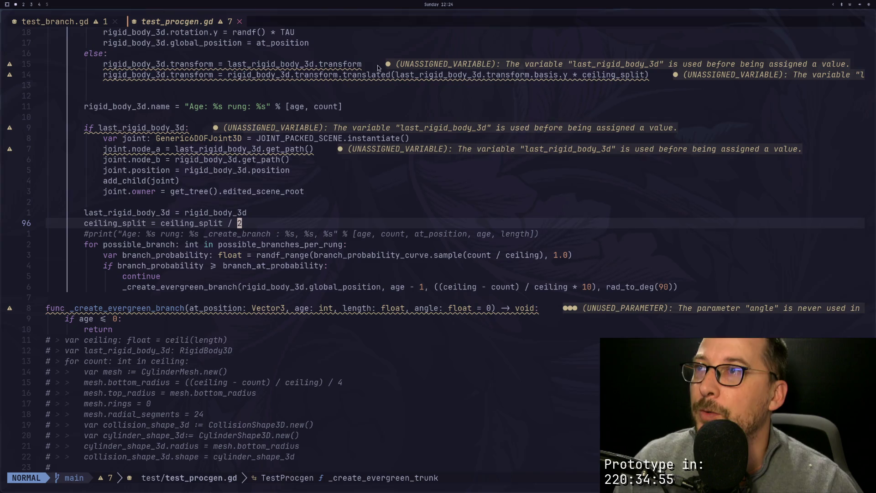
{"action": "scroll", "coordinate": [301, 242], "scroll_direction": "up", "scroll_amount": 6}
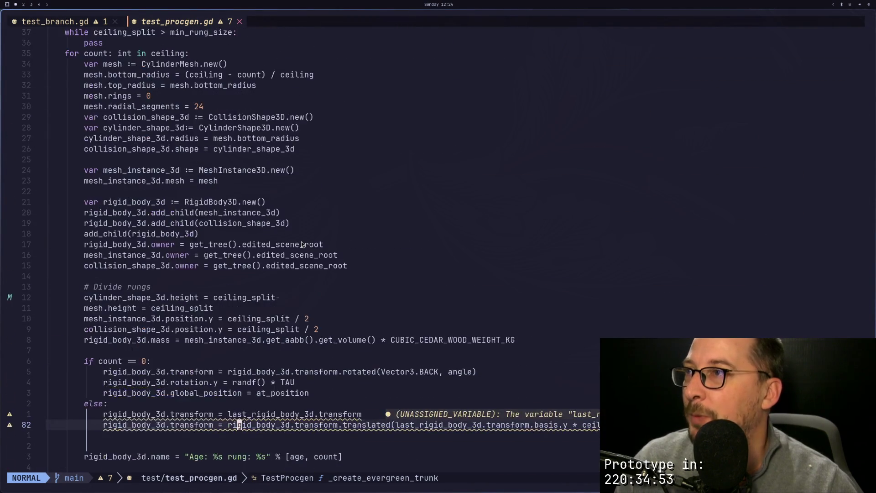
{"action": "scroll", "coordinate": [301, 244], "scroll_direction": "up", "scroll_amount": 4}
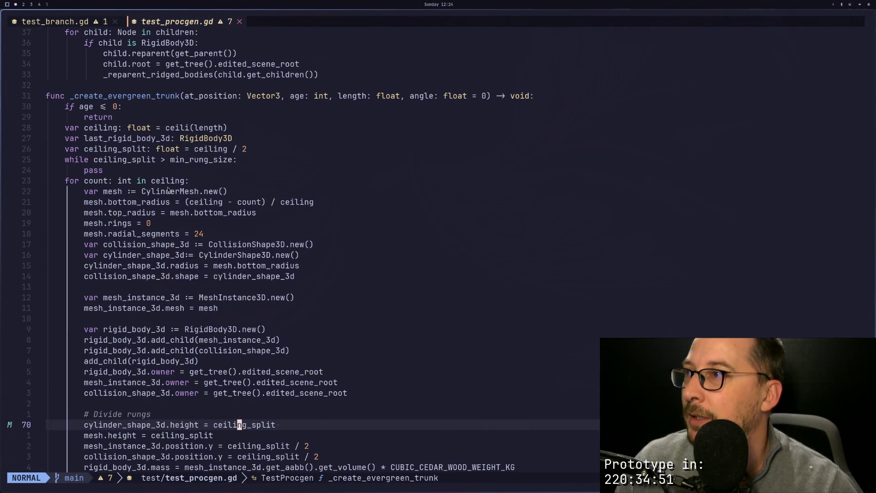
{"action": "double_click", "coordinate": [168, 190]}
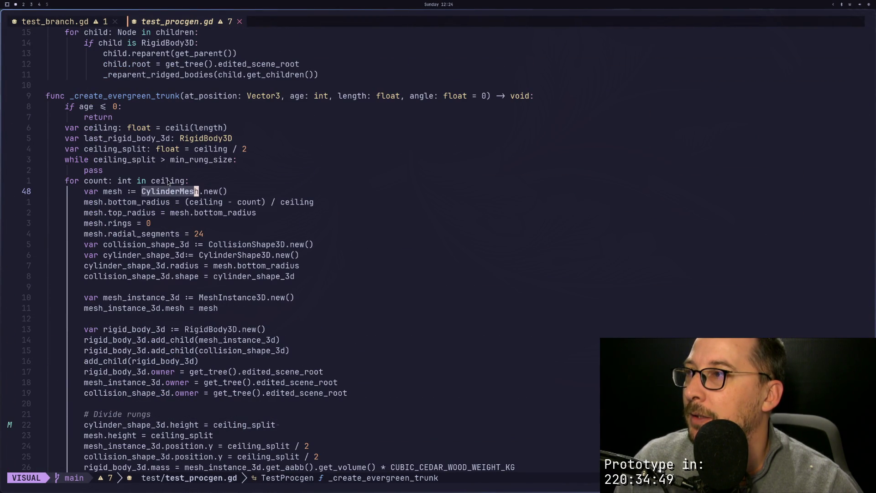
{"action": "double_click", "coordinate": [168, 182]}
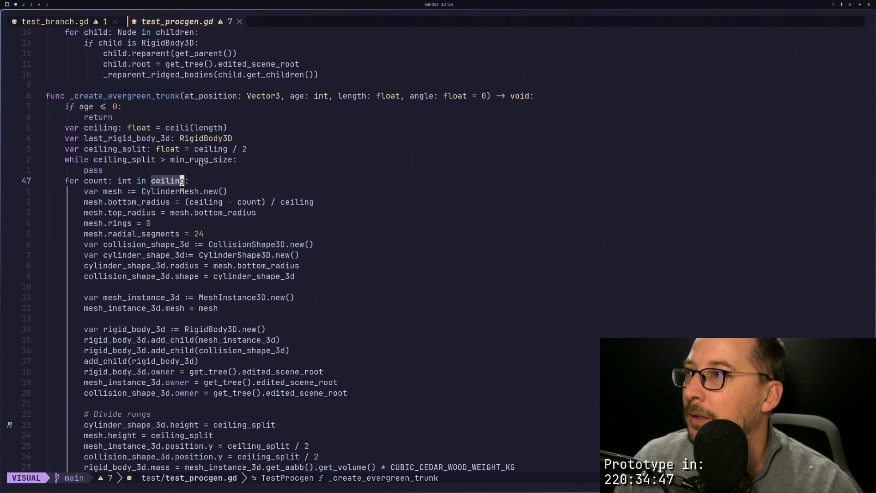
{"action": "key", "text": "Escape"}
{"action": "key", "text": "k"}
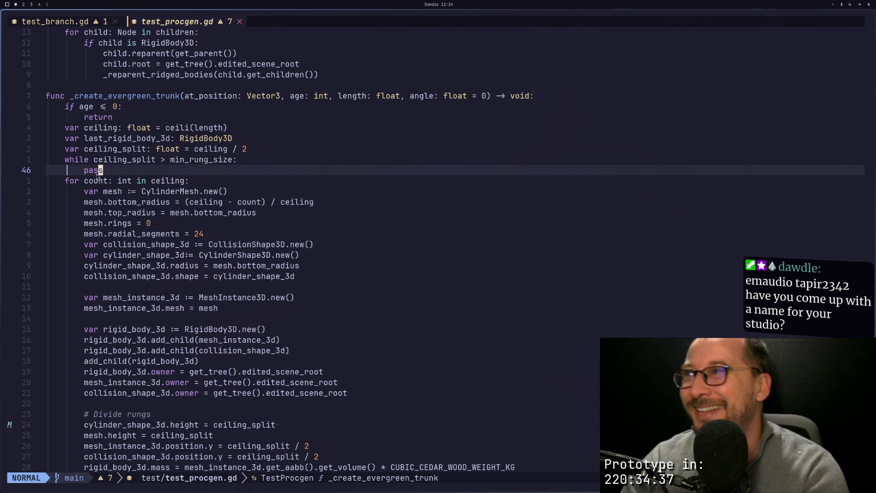
Delete the pass placeholder and the 'for count: int in ceiling:' header line.
{"action": "key", "text": "j"}
{"action": "key", "text": "j"}
{"action": "key", "text": "k"}
{"action": "key", "text": "k"}
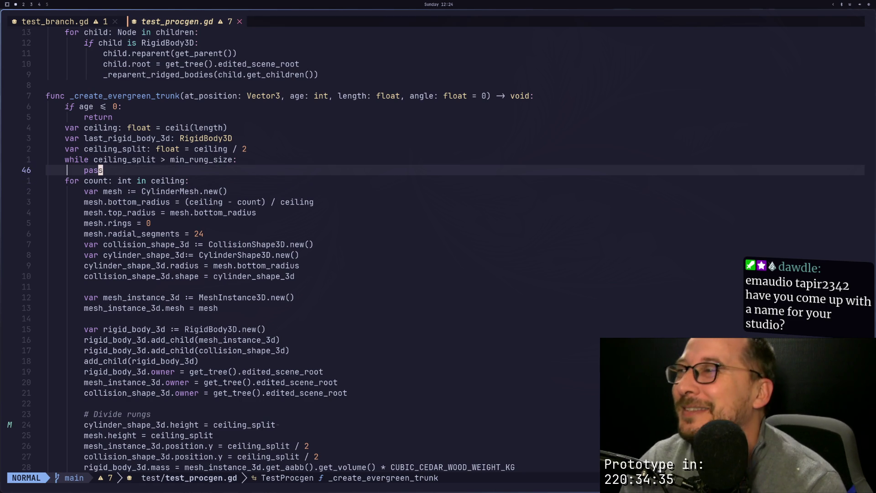
{"action": "key", "text": "j"}
{"action": "key", "text": "k"}
{"action": "key", "text": "j"}
{"action": "key", "text": "j"}
{"action": "key", "text": "k"}
{"action": "key", "text": "k"}
{"action": "key", "text": "j"}
{"action": "key", "text": "k"}
{"action": "key", "text": "d"}
{"action": "key", "text": "d"}
{"action": "key", "text": "d"}
{"action": "key", "text": "d"}
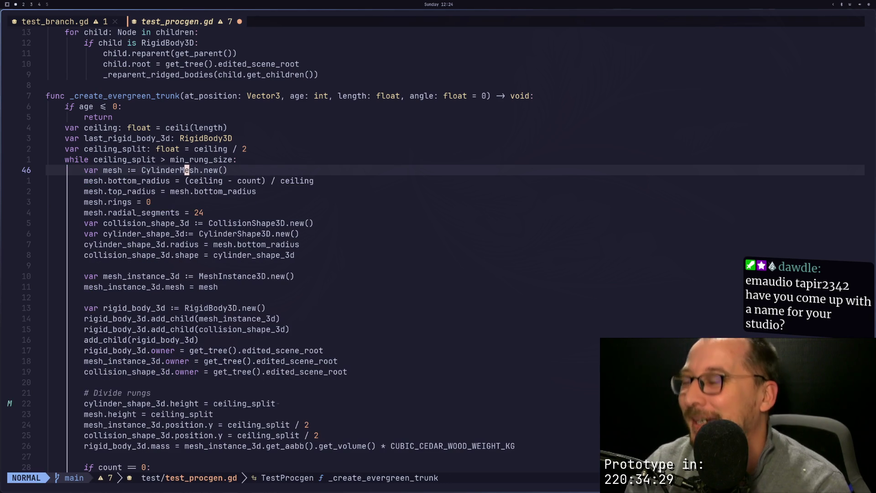
Save the script with :w, check Godot's errors, and return to the rung-building code.
{"action": "type", "text": ":w"}
{"action": "key", "text": "Return"}
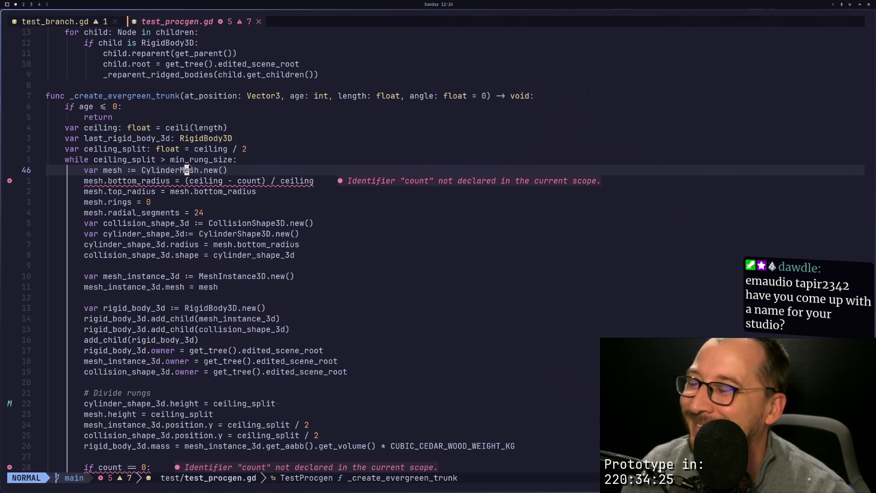
{"action": "key", "text": "super+2"}
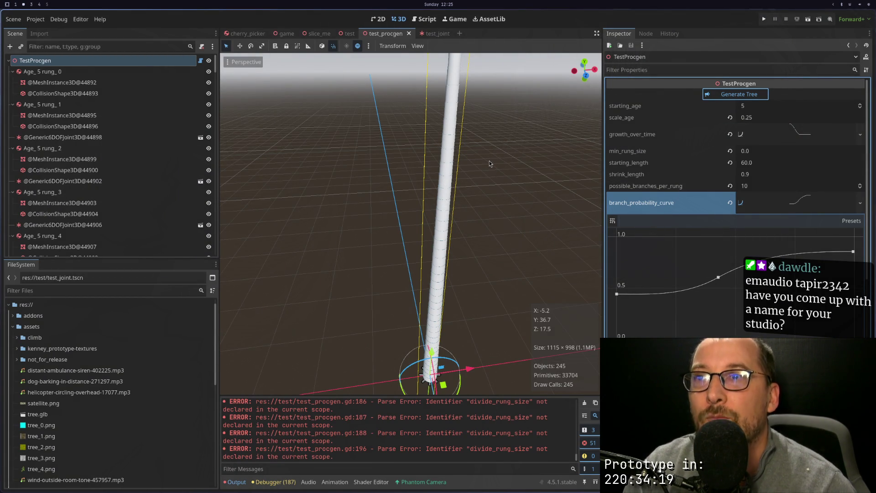
{"action": "key", "text": "super+1"}
{"action": "left_click", "coordinate": [292, 214]}
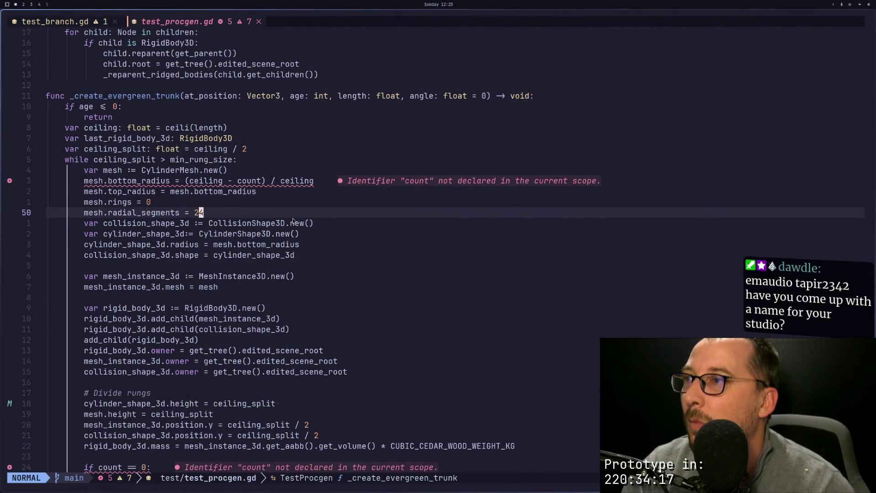
{"action": "scroll", "coordinate": [297, 242], "scroll_direction": "down", "scroll_amount": 5}
{"action": "scroll", "coordinate": [300, 269], "scroll_direction": "down", "scroll_amount": 1}
{"action": "left_click", "coordinate": [134, 287]}
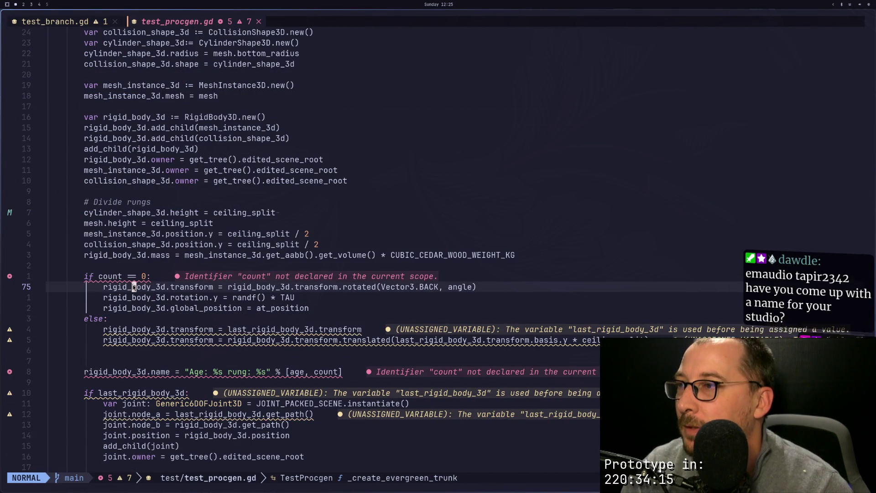
{"action": "scroll", "coordinate": [160, 282], "scroll_direction": "up", "scroll_amount": 1}
{"action": "scroll", "coordinate": [131, 275], "scroll_direction": "down", "scroll_amount": 1}
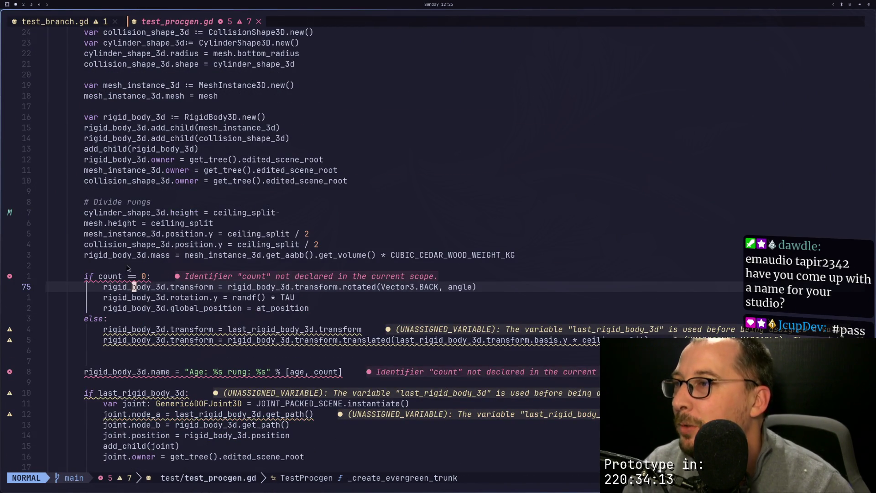
Delete the 'if count == 0:' line, then paste it back.
{"action": "key", "text": "h"}
{"action": "key", "text": "h"}
{"action": "key", "text": "h"}
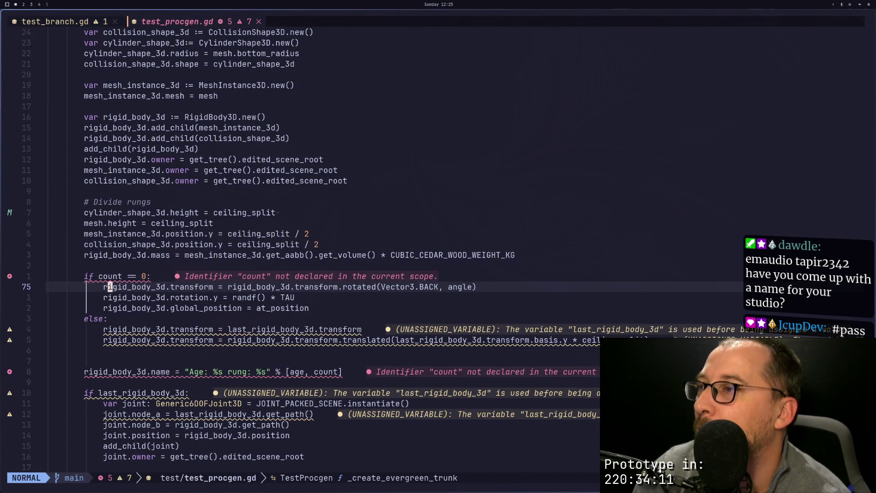
{"action": "key", "text": "k"}
{"action": "key", "text": "k"}
{"action": "key", "text": "j"}
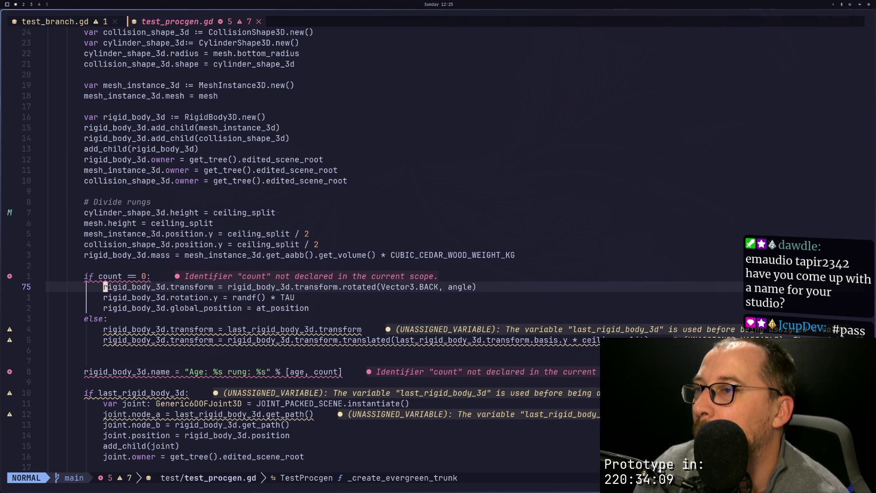
{"action": "key", "text": "j"}
{"action": "key", "text": "k"}
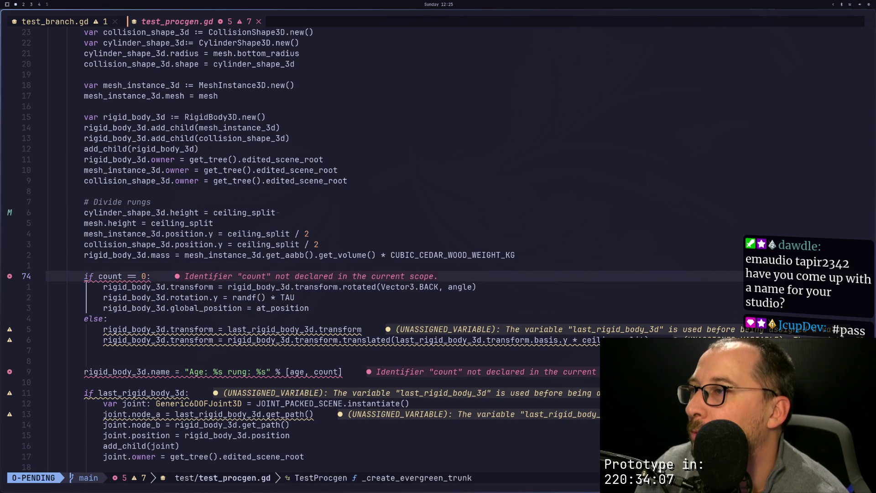
{"action": "key", "text": "d"}
{"action": "key", "text": "d"}
{"action": "key", "text": "d"}
{"action": "key", "text": "Escape"}
{"action": "key", "text": "j"}
{"action": "key", "text": "j"}
{"action": "key", "text": "j"}
{"action": "key", "text": "j"}
{"action": "key", "text": "k"}
{"action": "key", "text": "k"}
{"action": "key", "text": "j"}
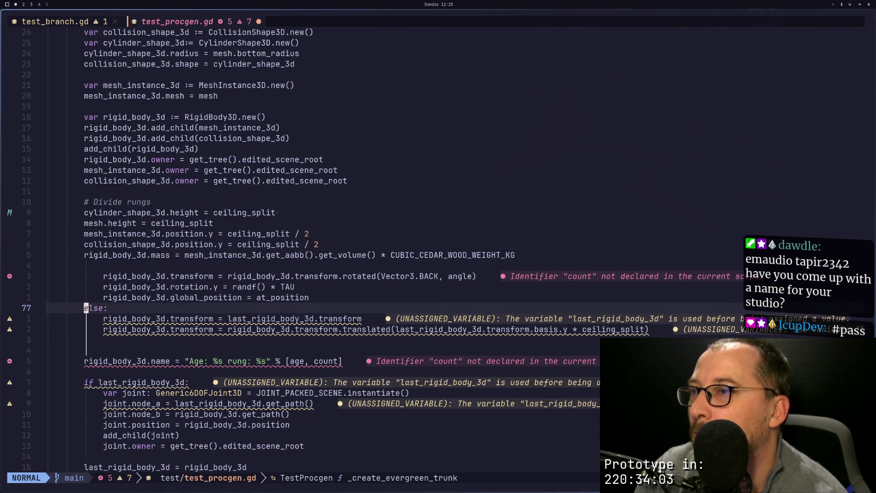
{"action": "key", "text": "k"}
{"action": "key", "text": "k"}
{"action": "key", "text": "k"}
{"action": "key", "text": "j"}
{"action": "key", "text": "k"}
{"action": "key", "text": "k"}
{"action": "key", "text": "p"}
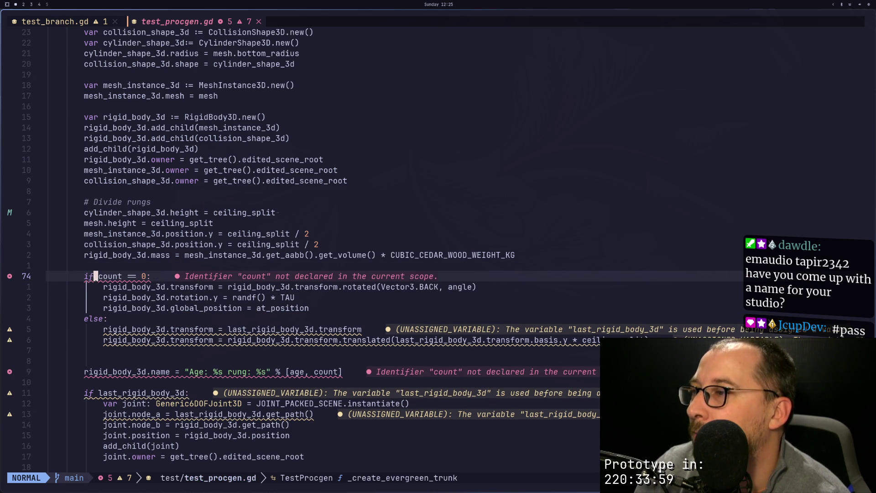
Copy the last_rigid_body_3d variable name from its assignment further down.
{"action": "key", "text": "l"}
{"action": "key", "text": "j"}
{"action": "key", "text": "j"}
{"action": "key", "text": "j"}
{"action": "key", "text": "j"}
{"action": "key", "text": "j"}
{"action": "key", "text": "j"}
{"action": "key", "text": "j"}
{"action": "key", "text": "j"}
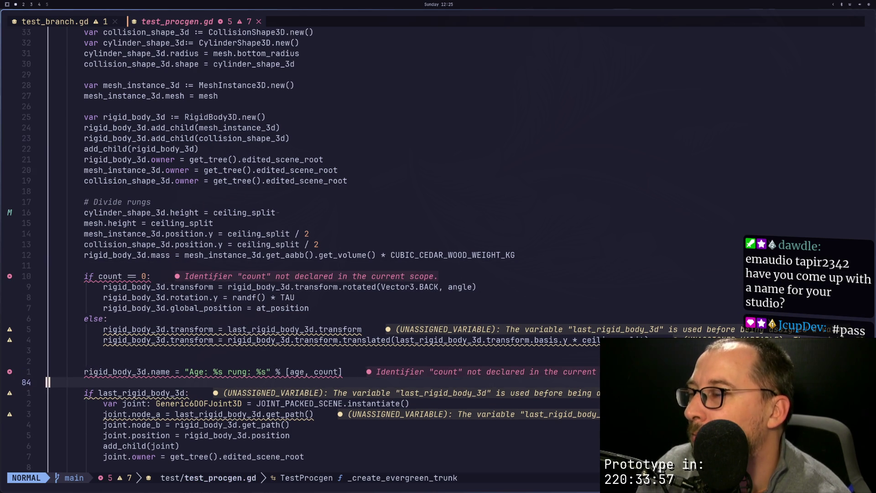
{"action": "key", "text": "j"}
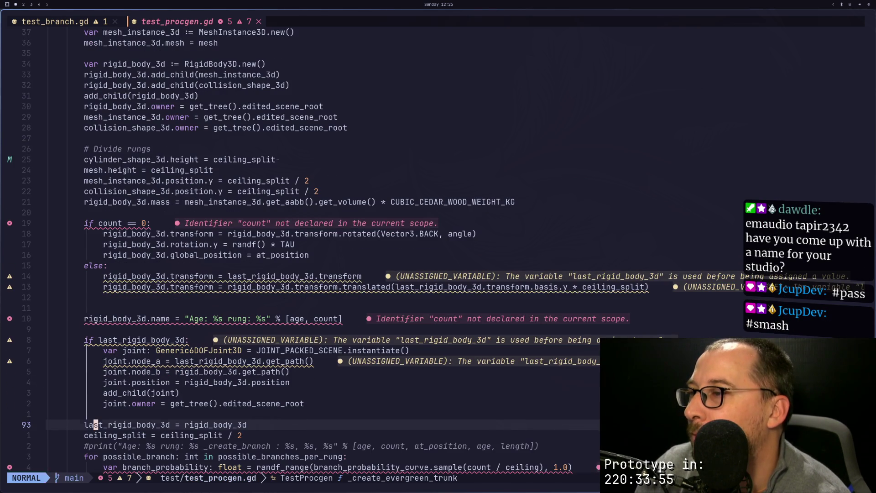
{"action": "key", "text": "v"}
{"action": "key", "text": "l"}
{"action": "key", "text": "l"}
{"action": "key", "text": "l"}
{"action": "key", "text": "y"}
{"action": "key", "text": "braceleft"}
{"action": "key", "text": "braceleft"}
{"action": "key", "text": "braceleft"}
{"action": "key", "text": "j"}
{"action": "key", "text": "j"}
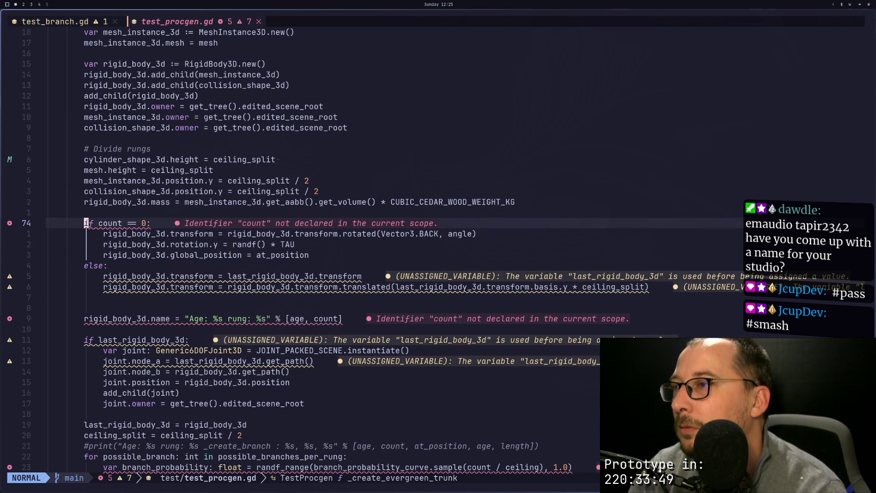
{"action": "key", "text": "k"}
{"action": "key", "text": "j"}
{"action": "key", "text": "j"}
{"action": "key", "text": "k"}
{"action": "key", "text": "j"}
{"action": "key", "text": "k"}
{"action": "key", "text": "k"}
{"action": "key", "text": "j"}
{"action": "key", "text": "j"}
{"action": "key", "text": "j"}
{"action": "key", "text": "j"}
{"action": "key", "text": "j"}
{"action": "key", "text": "k"}
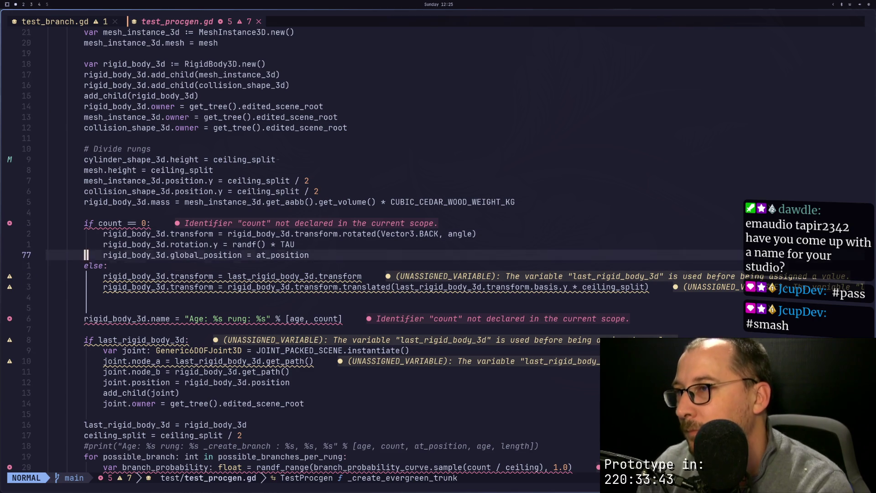
{"action": "key", "text": "k"}
{"action": "key", "text": "k"}
{"action": "key", "text": "k"}
{"action": "key", "text": "k"}
{"action": "key", "text": "k"}
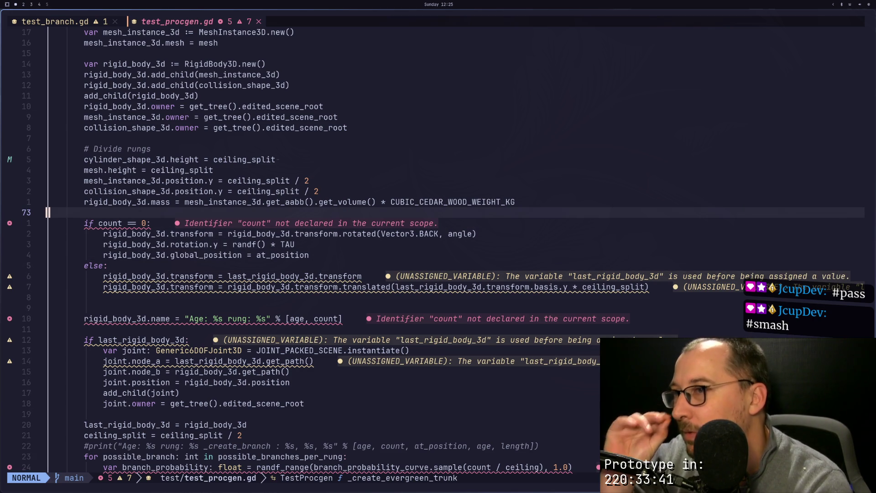
Rewrite the condition as 'if last_rigid_body_3d:' and save the script.
{"action": "key", "text": "j"}
{"action": "key", "text": "e"}
{"action": "key", "text": "dollar"}
{"action": "key", "text": "a"}
{"action": "key", "text": "BackSpace"}
{"action": "key", "text": "BackSpace"}
{"action": "key", "text": "BackSpace"}
{"action": "key", "text": "BackSpace"}
{"action": "key", "text": "BackSpace"}
{"action": "key", "text": "BackSpace"}
{"action": "type", "text": "last_rigid_body_3d"}
{"action": "key", "text": "Escape"}
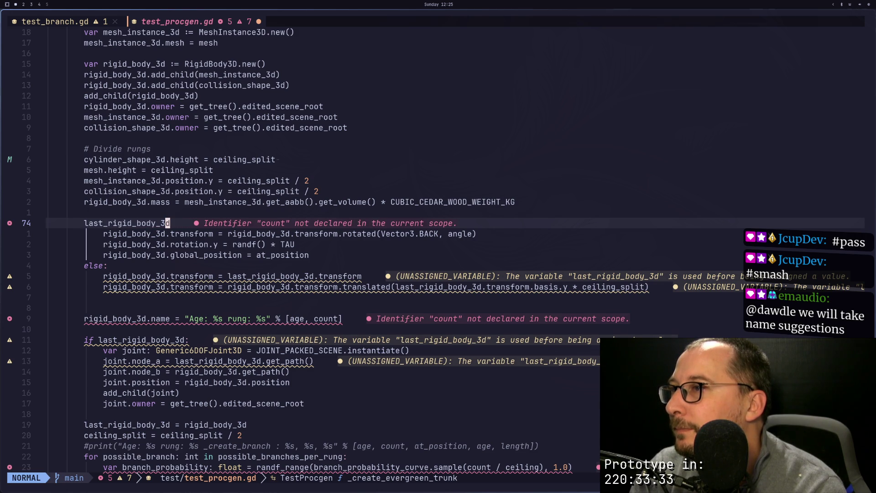
{"action": "type", "text": "a"}
{"action": "type", "text": ":"}
{"action": "key", "text": "Escape"}
{"action": "type", "text": "biif"}
{"action": "key", "text": "Escape"}
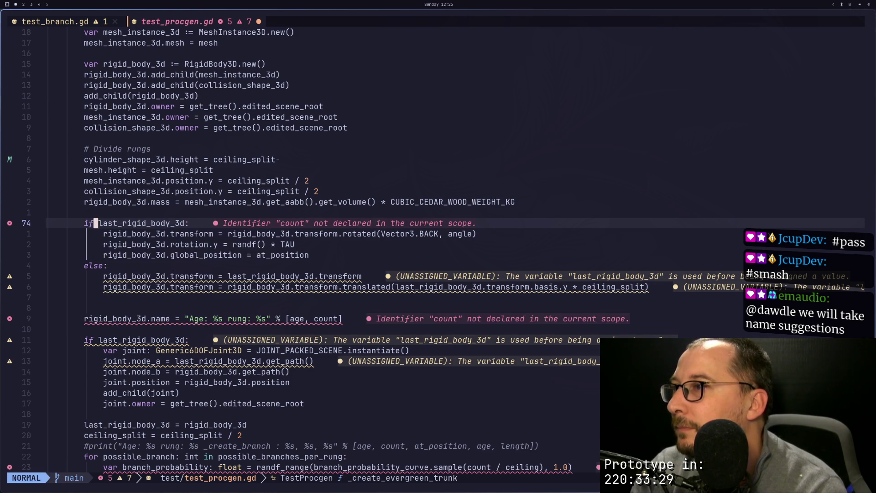
{"action": "type", "text": ":w"}
{"action": "key", "text": "Return"}
{"action": "key", "text": "super+2"}
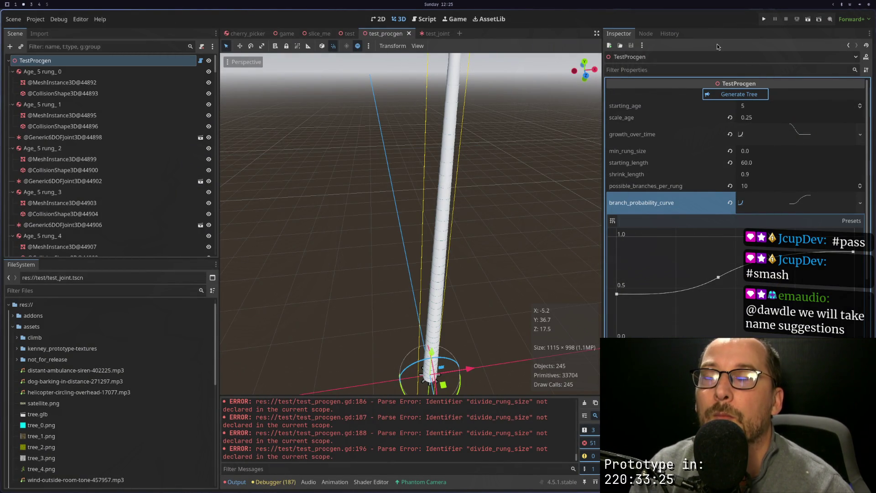
Open btop over the Godot editor, sort processes by thread count, and make it fullscreen.
{"action": "left_click", "coordinate": [871, 6]}
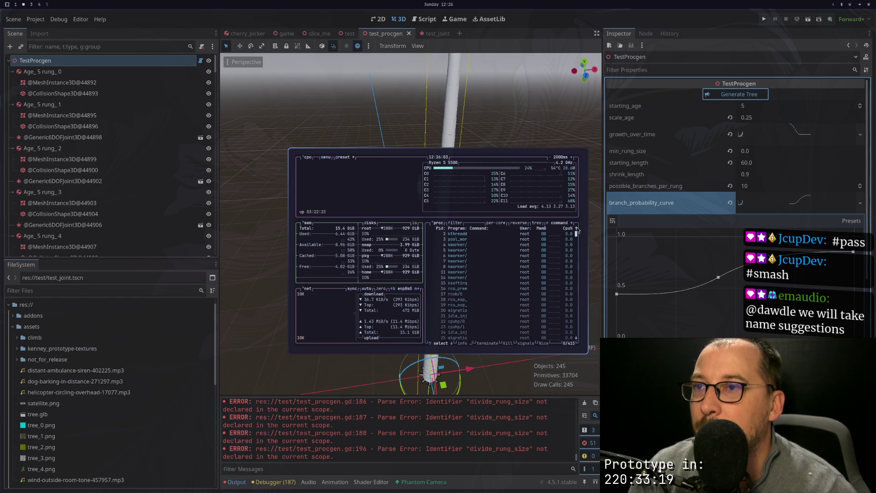
{"action": "left_click", "coordinate": [571, 224]}
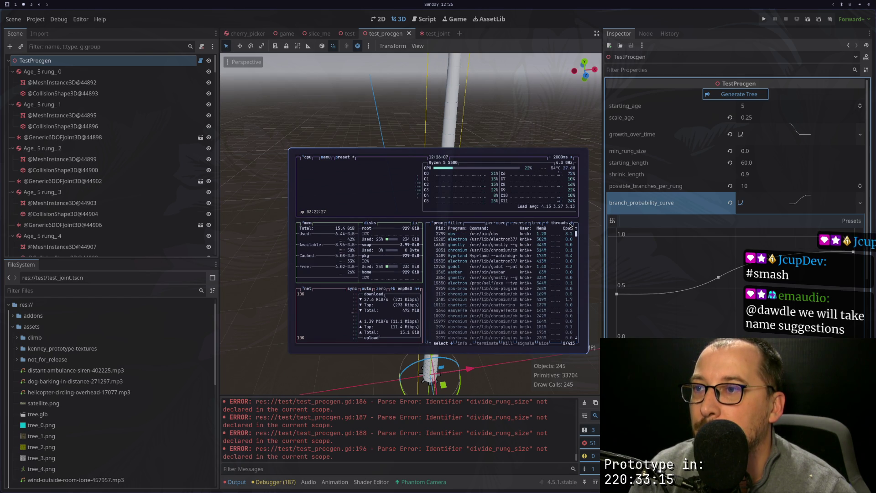
{"action": "key", "text": "super+f"}
Find and select the godot process (PID 12748) in btop's process list.
{"action": "scroll", "coordinate": [504, 264], "scroll_direction": "down", "scroll_amount": 2}
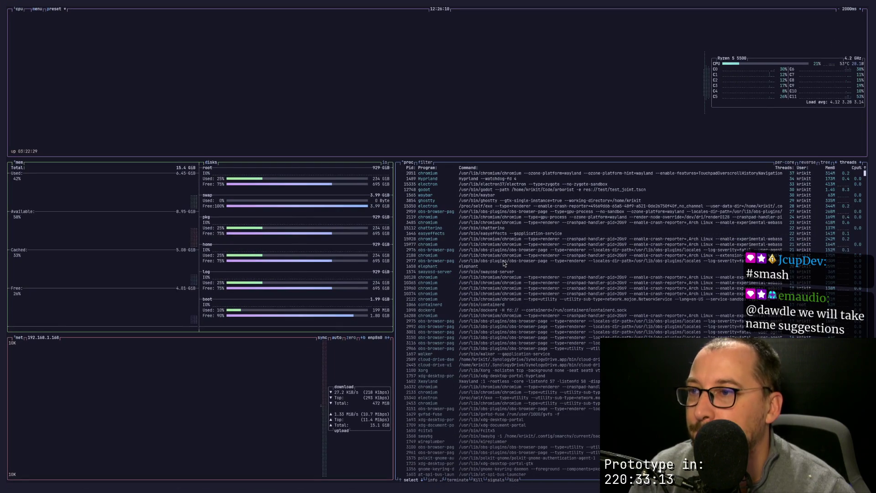
{"action": "scroll", "coordinate": [504, 264], "scroll_direction": "down", "scroll_amount": 5}
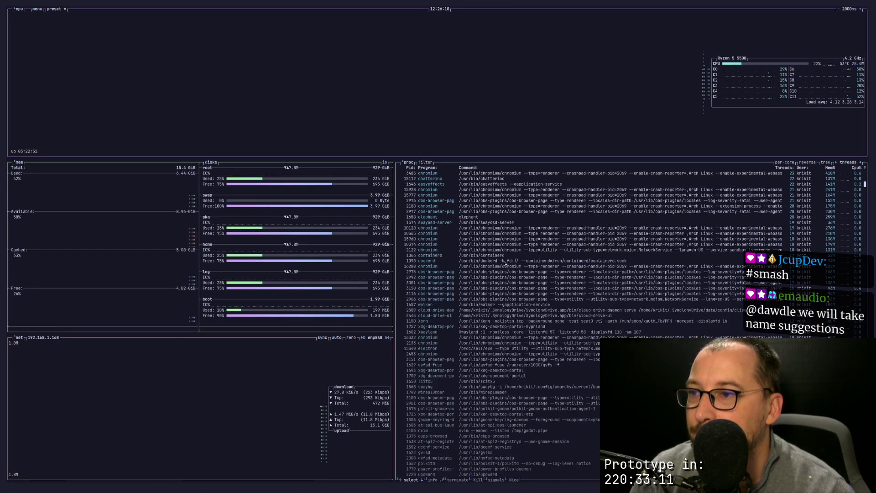
{"action": "scroll", "coordinate": [504, 264], "scroll_direction": "up", "scroll_amount": 7}
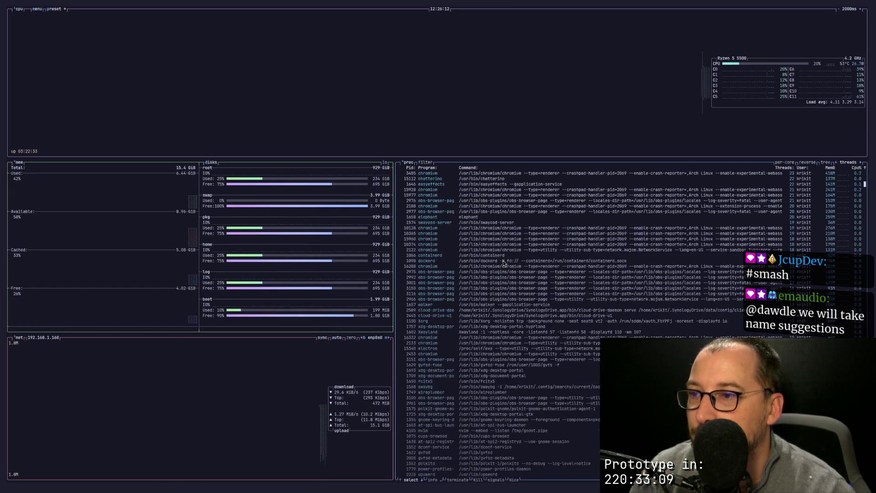
{"action": "left_click", "coordinate": [466, 191]}
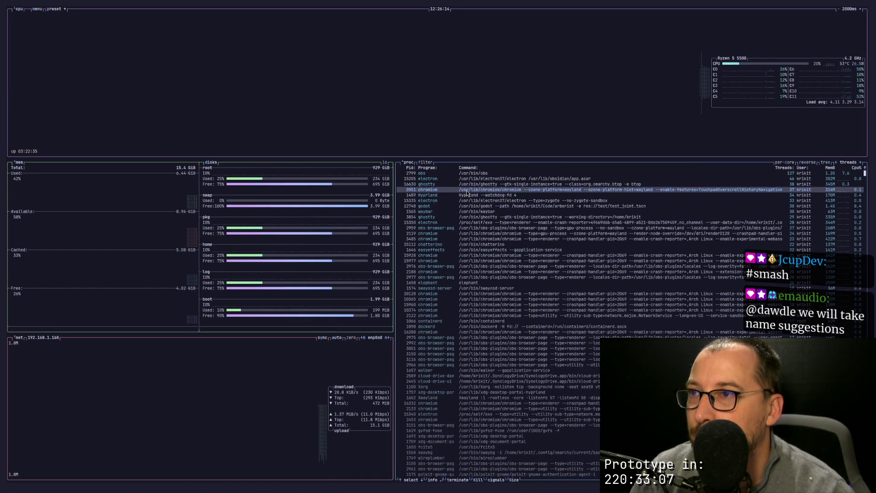
{"action": "left_click", "coordinate": [436, 205]}
{"action": "left_click", "coordinate": [442, 200]}
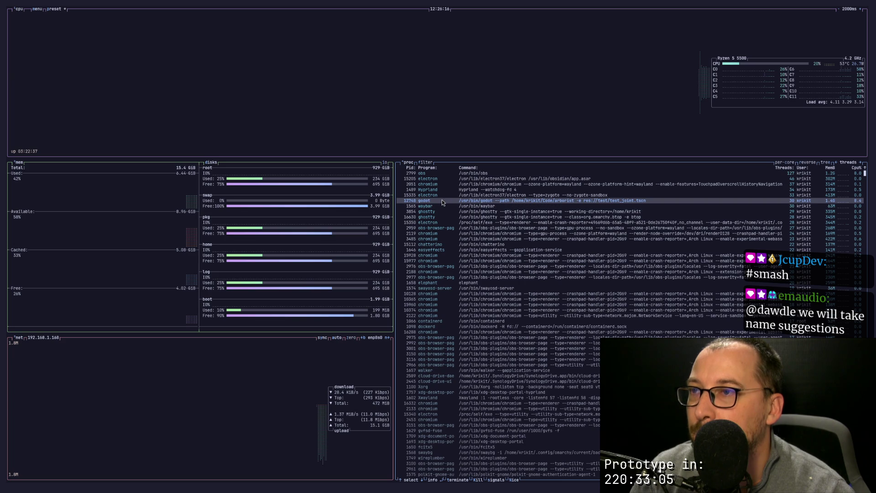
{"action": "key", "text": "Up"}
{"action": "key", "text": "Down"}
{"action": "key", "text": "Return"}
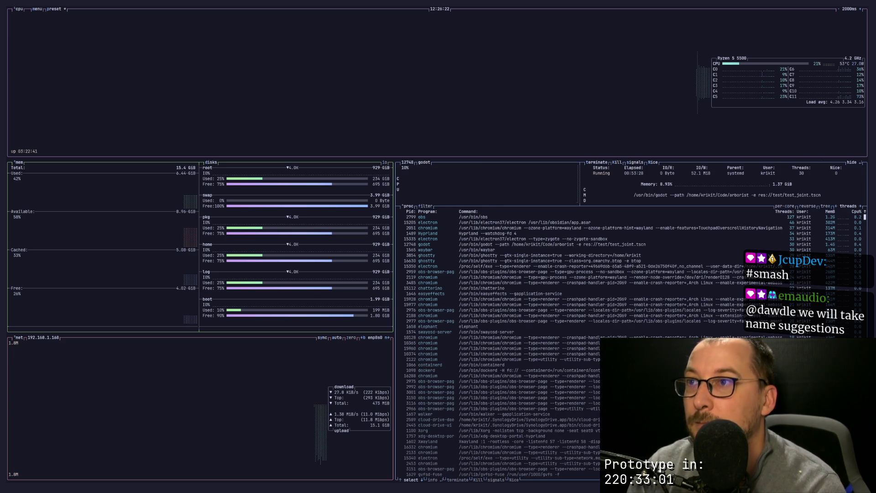
{"action": "key", "text": "Escape"}
{"action": "key", "text": "Escape"}
{"action": "key", "text": "Down"}
{"action": "key", "text": "Up"}
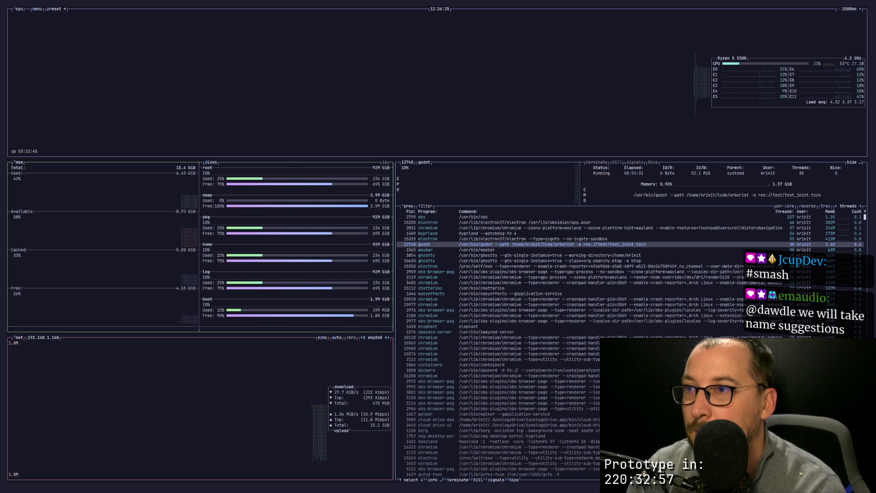
Force-kill godot with SIGKILL, confirm it, and move to an empty workspace.
{"action": "key", "text": "k"}
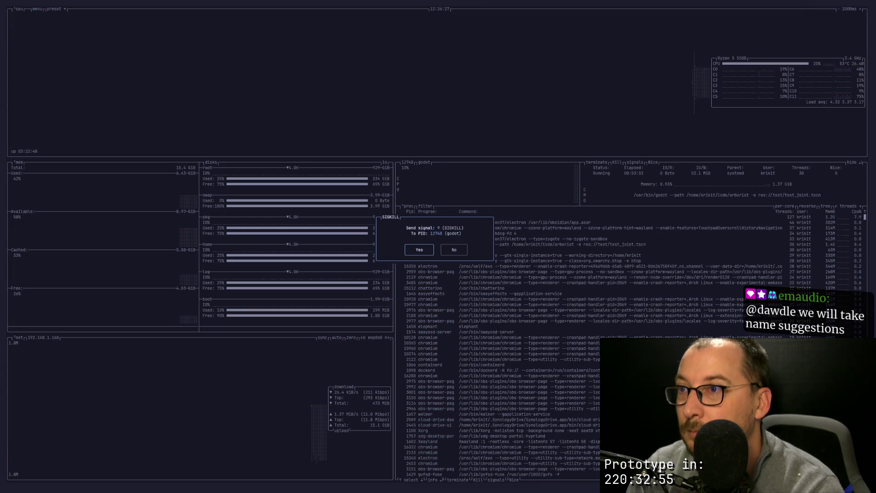
{"action": "key", "text": "Return"}
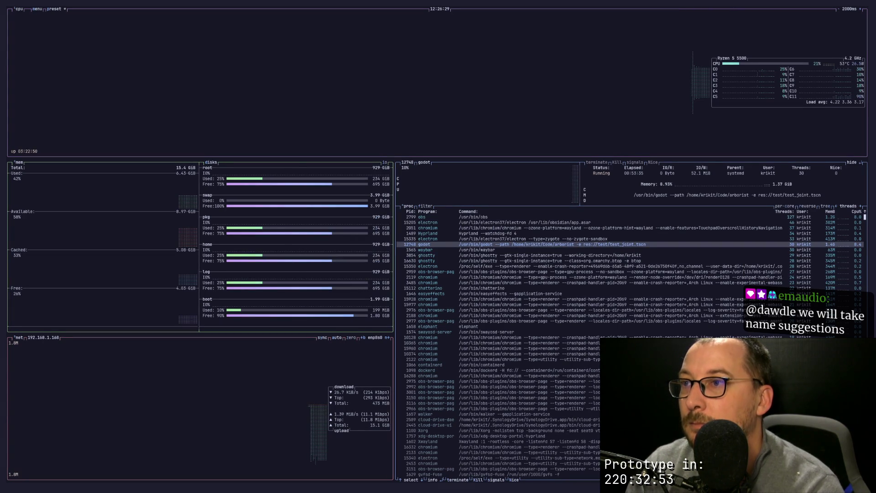
{"action": "key", "text": "super+1"}
{"action": "key", "text": "super+2"}
{"action": "key", "text": "super+3"}
Launch Godot Engine from the app launcher by searching 'god'.
{"action": "key", "text": "super+space"}
{"action": "type", "text": "god"}
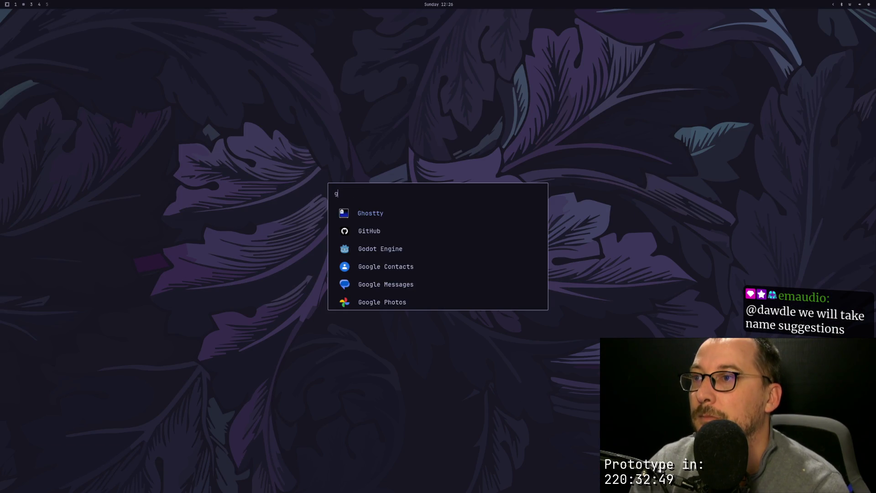
{"action": "key", "text": "Return"}
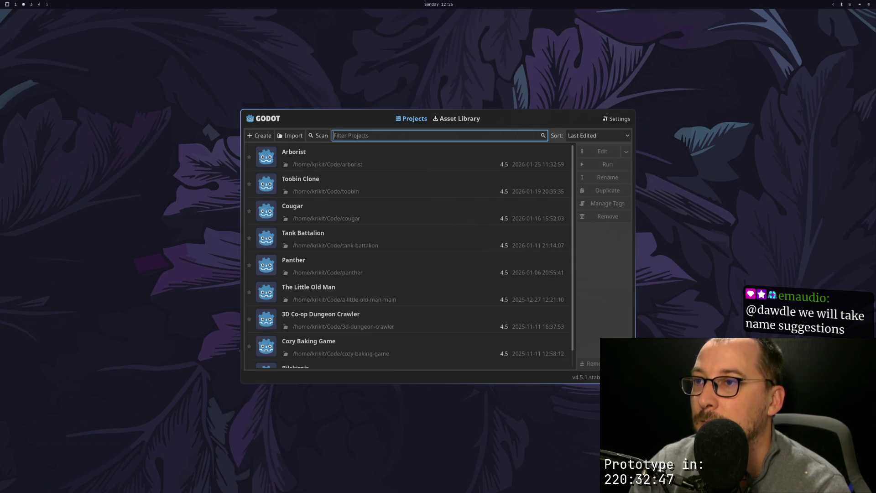
Open the Arborist project and select the TestProcgen root node in the Scene dock.
{"action": "left_click", "coordinate": [396, 157]}
{"action": "left_click", "coordinate": [602, 151]}
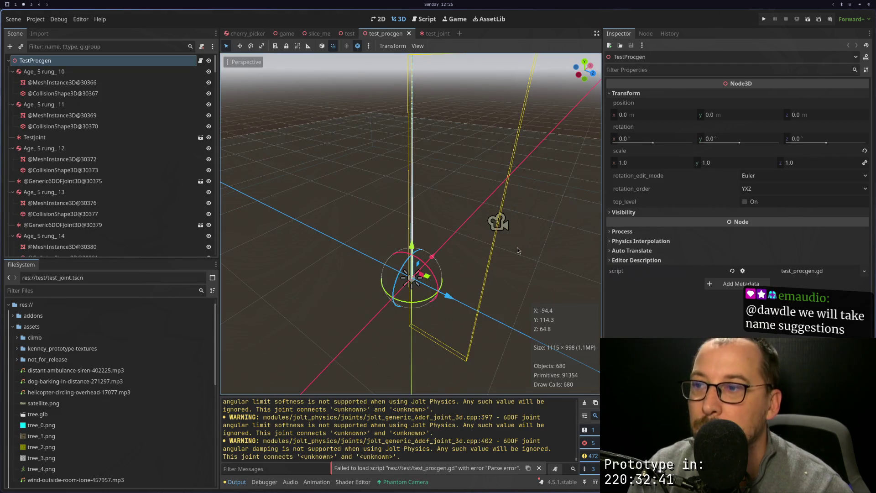
{"action": "left_click", "coordinate": [137, 71]}
{"action": "left_click", "coordinate": [136, 61]}
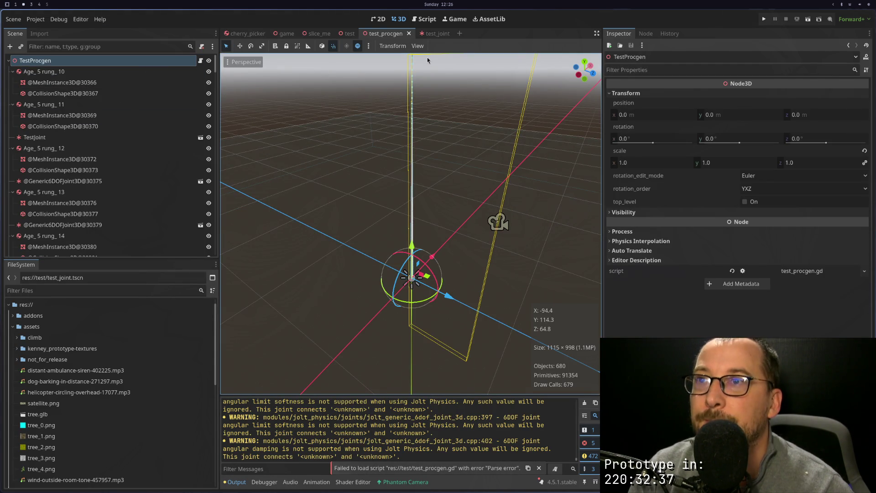
{"action": "left_click", "coordinate": [172, 71]}
{"action": "left_click", "coordinate": [177, 63]}
{"action": "key", "text": "super+1"}
Scroll through test_procgen.gd, jump to the top, and quit Neovim with :qa.
{"action": "scroll", "coordinate": [251, 123], "scroll_direction": "down", "scroll_amount": 17}
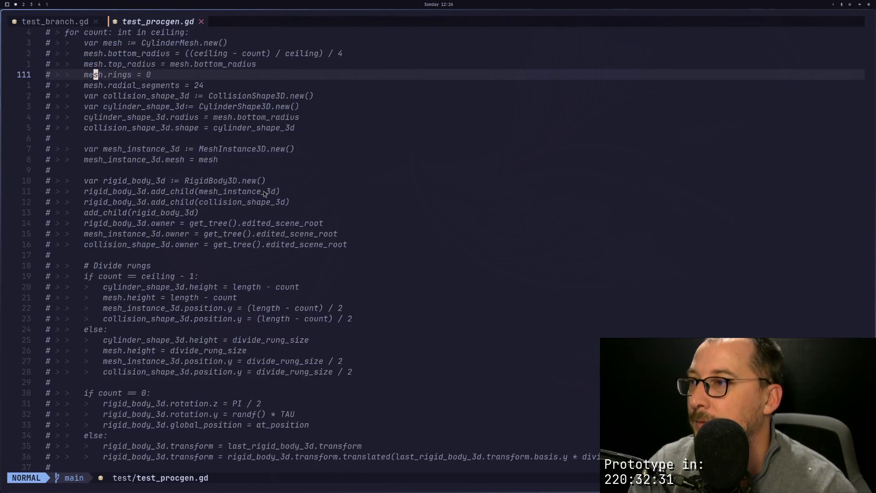
{"action": "scroll", "coordinate": [264, 192], "scroll_direction": "down", "scroll_amount": 20}
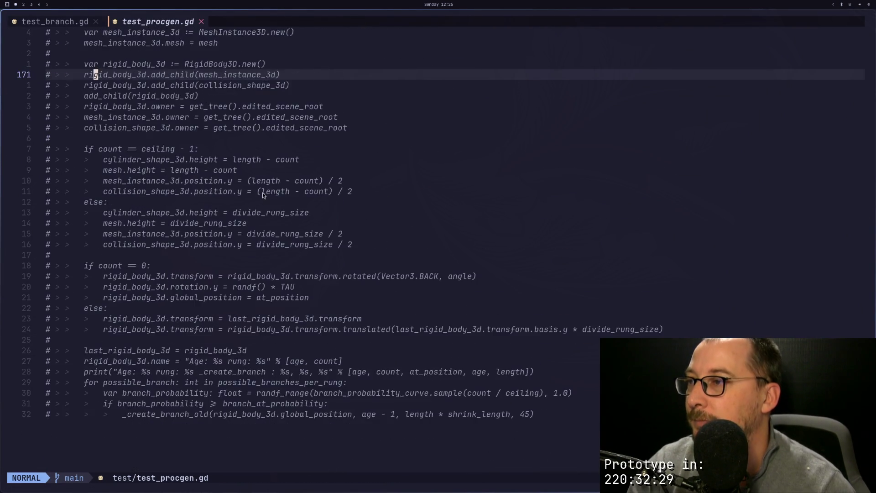
{"action": "scroll", "coordinate": [263, 191], "scroll_direction": "down", "scroll_amount": 2}
{"action": "left_click", "coordinate": [264, 191]}
{"action": "key", "text": "g"}
{"action": "key", "text": "g"}
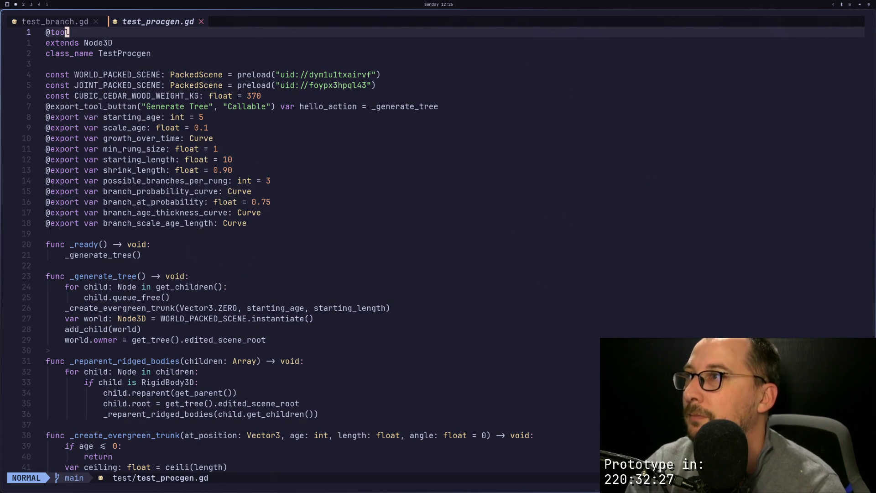
{"action": "key", "text": "j"}
{"action": "key", "text": "j"}
{"action": "key", "text": "colon"}
{"action": "type", "text": "qa"}
{"action": "key", "text": "Return"}
Relaunch Neovim through ~/gdvim from the shell history, retrying once.
{"action": "key", "text": "Up"}
{"action": "key", "text": "Return"}
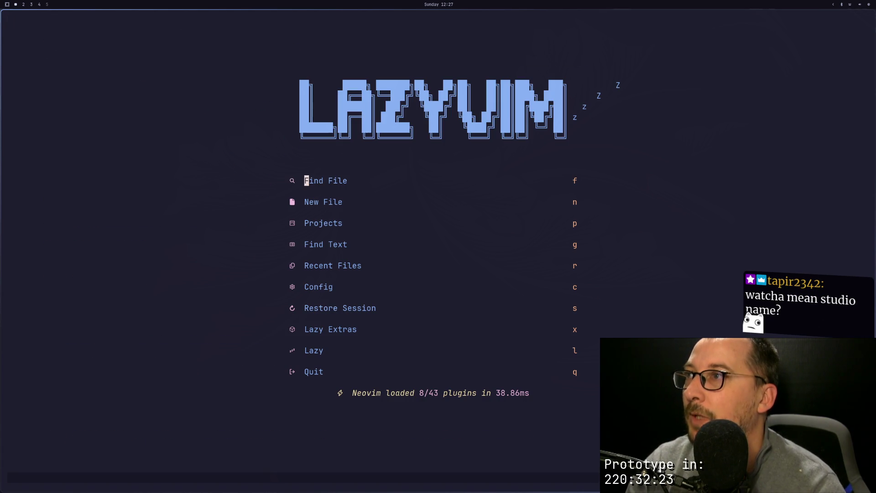
{"action": "key", "text": "space"}
{"action": "key", "text": "Escape"}
{"action": "key", "text": "q"}
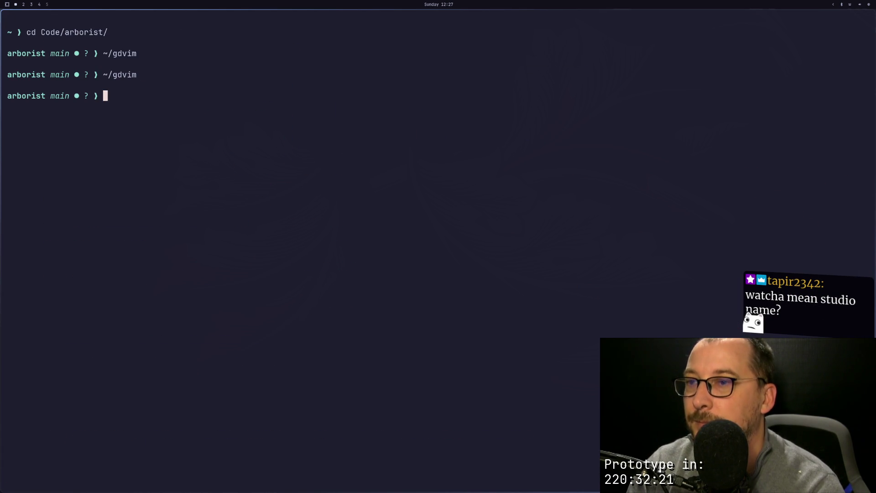
{"action": "key", "text": "Up"}
{"action": "key", "text": "Return"}
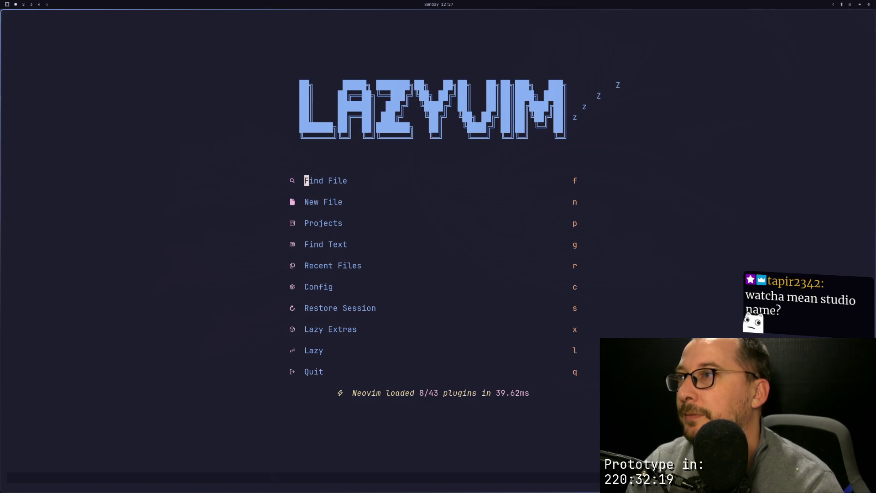
{"action": "key", "text": "space"}
Restore the LazyVim session and declare 'var count' initialised to 0 below ceiling_split.
{"action": "key", "text": "q"}
{"action": "key", "text": "s"}
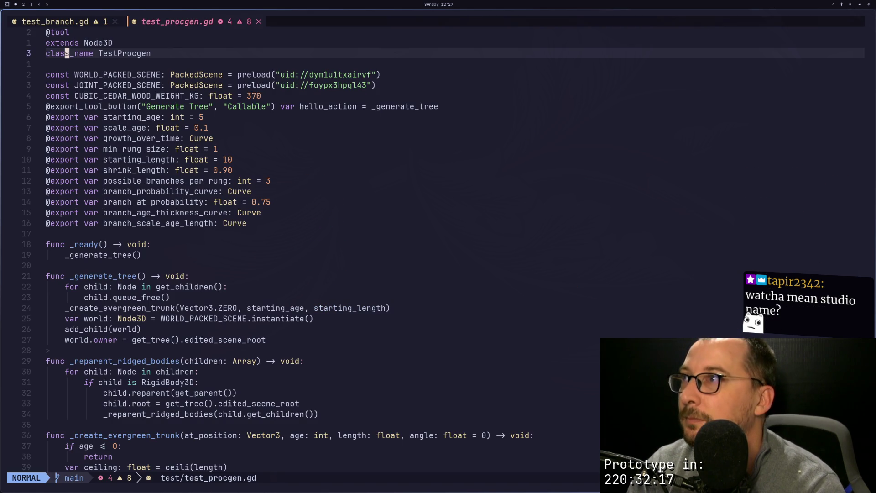
{"action": "key", "text": "j"}
{"action": "key", "text": "j"}
{"action": "key", "text": "j"}
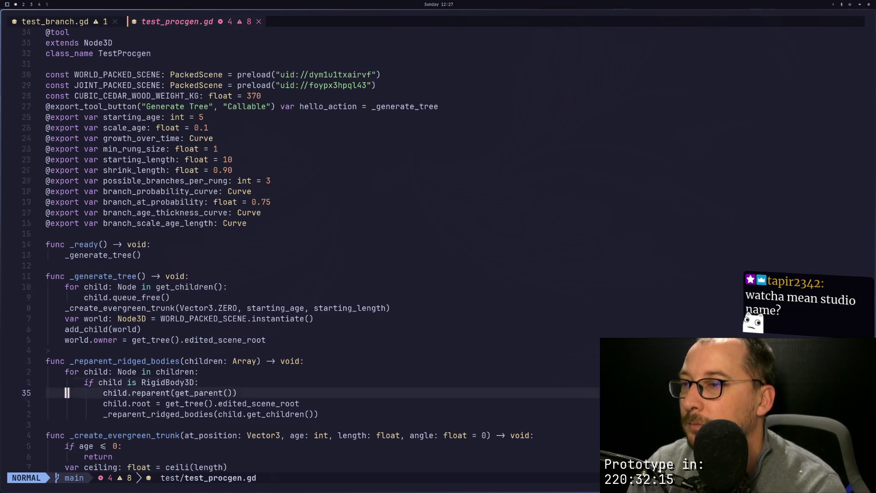
{"action": "key", "text": "ctrl+d"}
{"action": "key", "text": "k"}
{"action": "key", "text": "k"}
{"action": "key", "text": "k"}
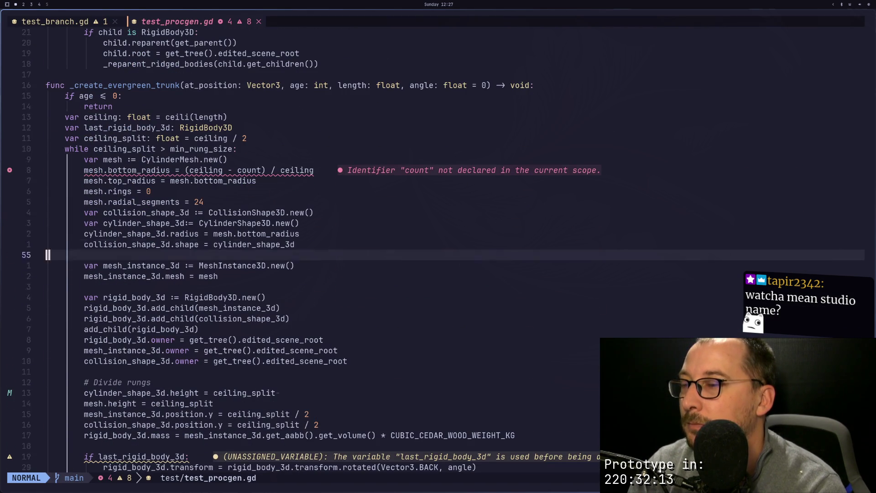
{"action": "key", "text": "j"}
{"action": "key", "text": "j"}
{"action": "key", "text": "j"}
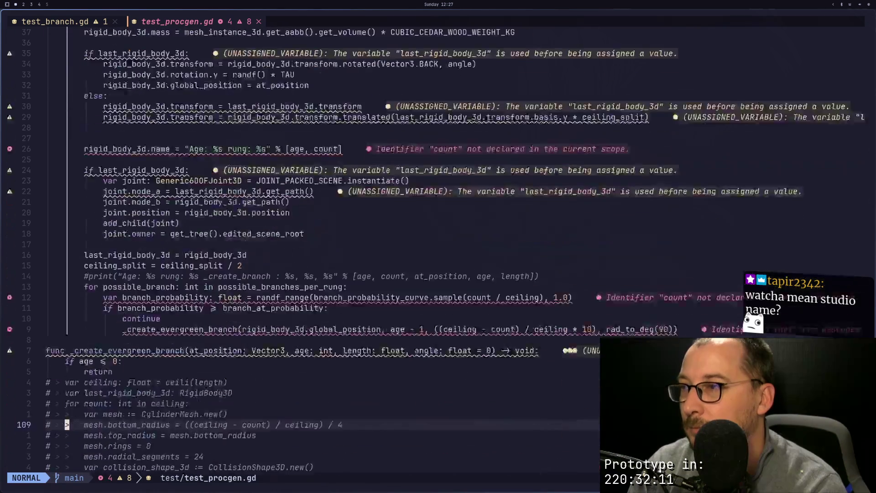
{"action": "key", "text": "k"}
{"action": "key", "text": "k"}
{"action": "key", "text": "k"}
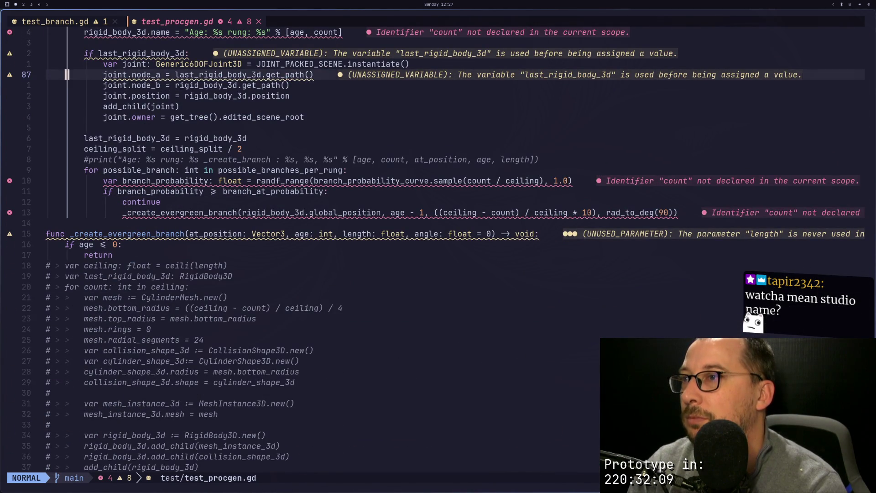
{"action": "key", "text": "k"}
{"action": "key", "text": "k"}
{"action": "key", "text": "k"}
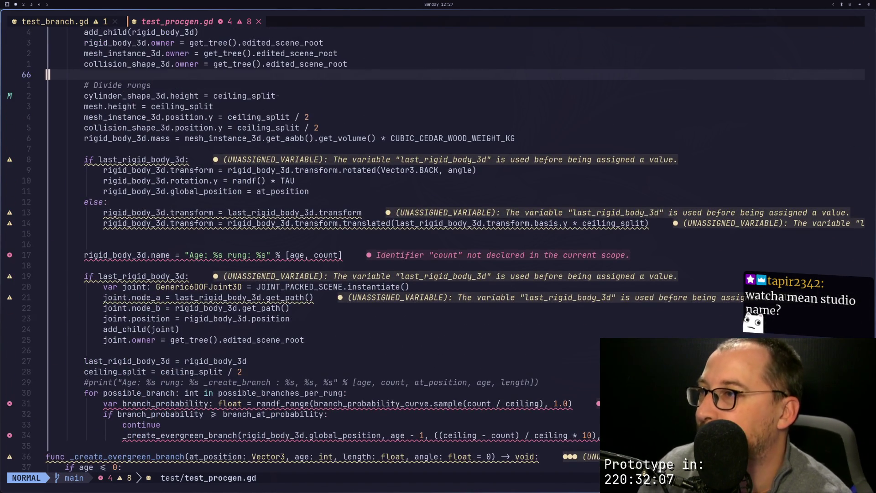
{"action": "key", "text": "k"}
{"action": "key", "text": "k"}
{"action": "key", "text": "k"}
{"action": "type", "text": "jovar count = 0"}
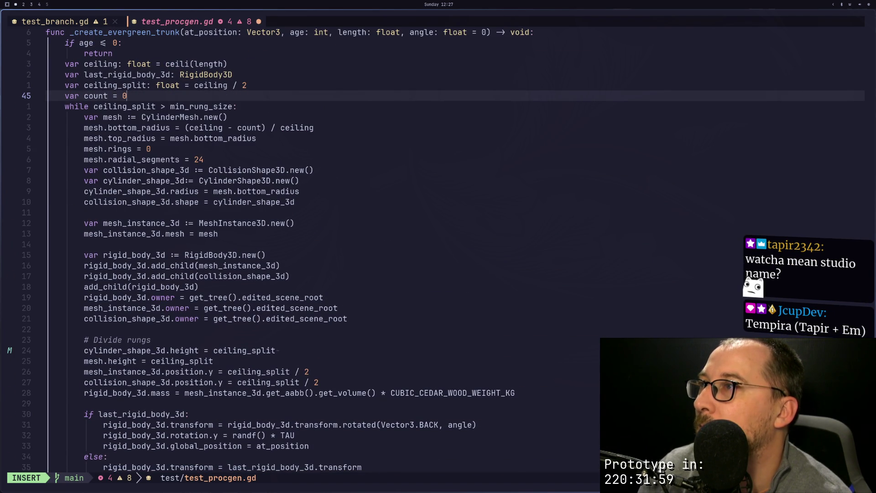
{"action": "key", "text": "Escape"}
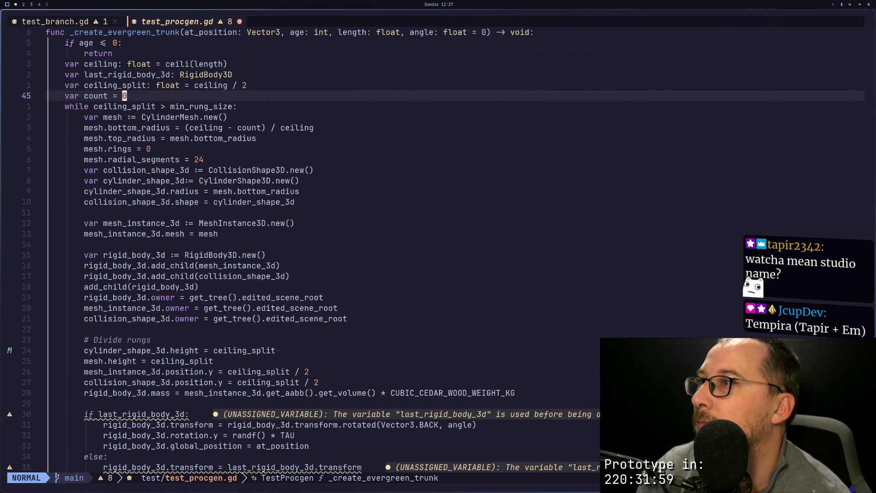
Add 'count += 1' after halving ceiling_split, then regenerate the tree in Godot to test.
{"action": "key", "text": "j"}
{"action": "key", "text": "j"}
{"action": "key", "text": "j"}
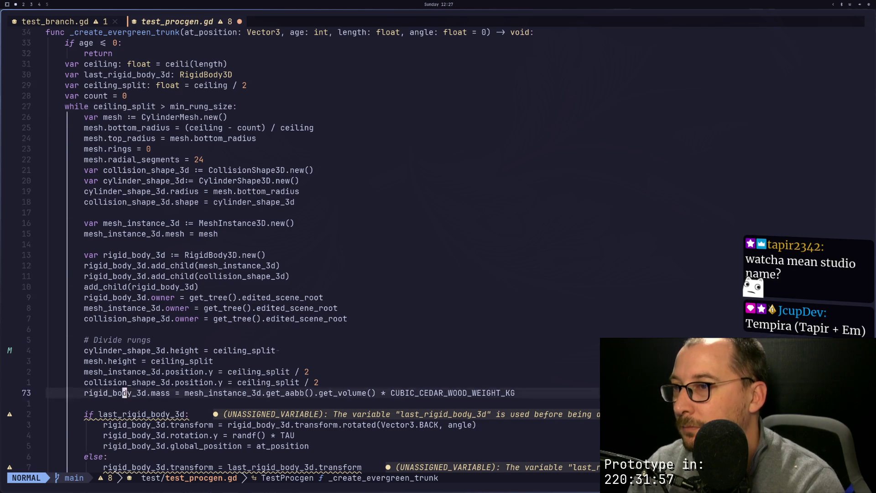
{"action": "key", "text": "j"}
{"action": "key", "text": "j"}
{"action": "key", "text": "j"}
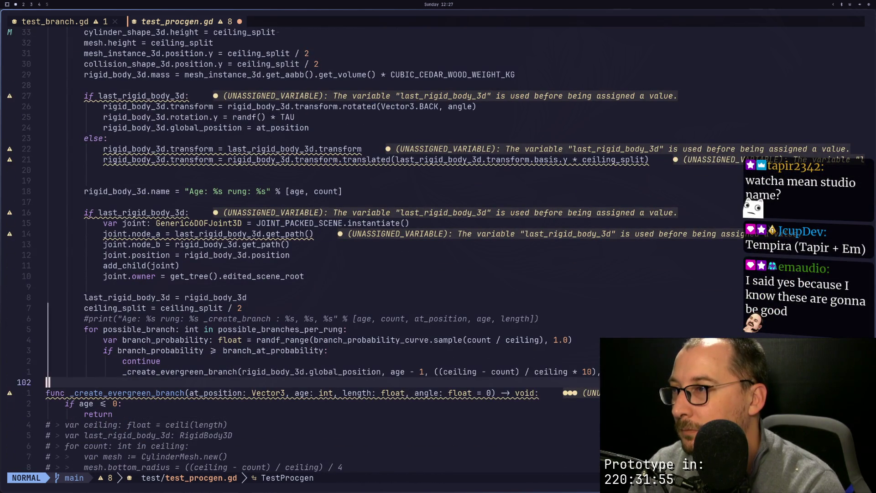
{"action": "key", "text": "k"}
{"action": "key", "text": "k"}
{"action": "key", "text": "k"}
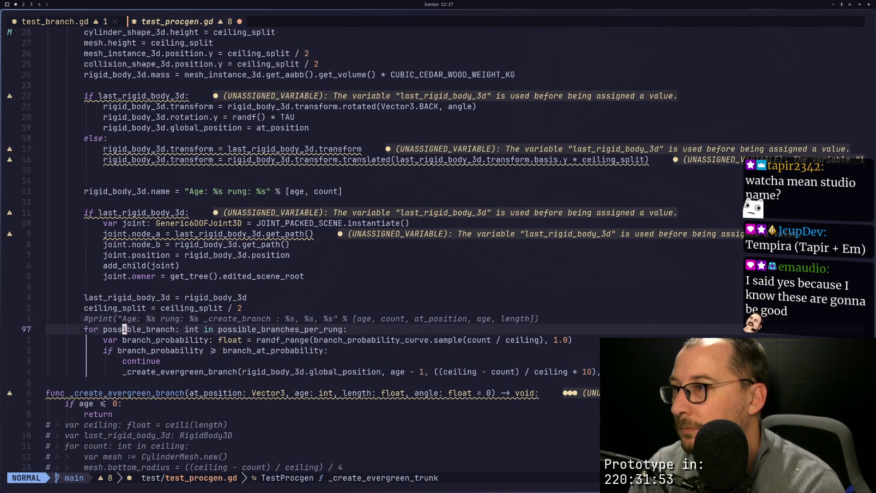
{"action": "type", "text": "ocount +"}
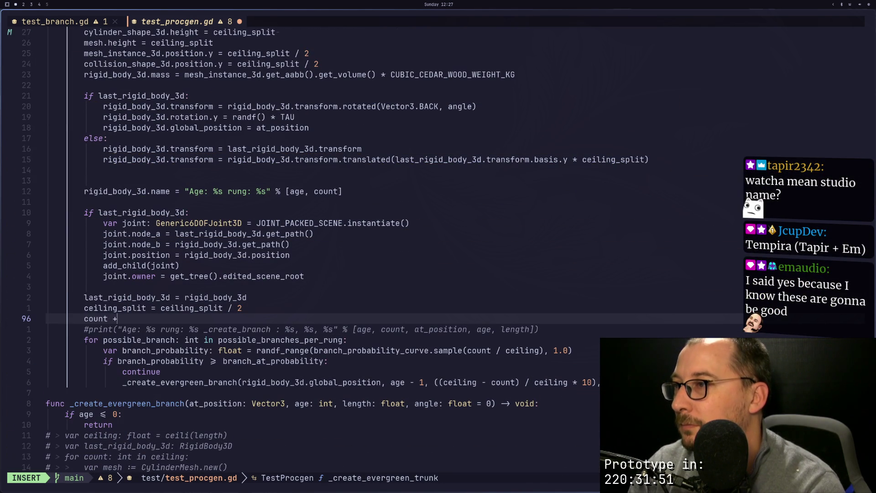
{"action": "type", "text": "1"}
{"action": "key", "text": "Escape"}
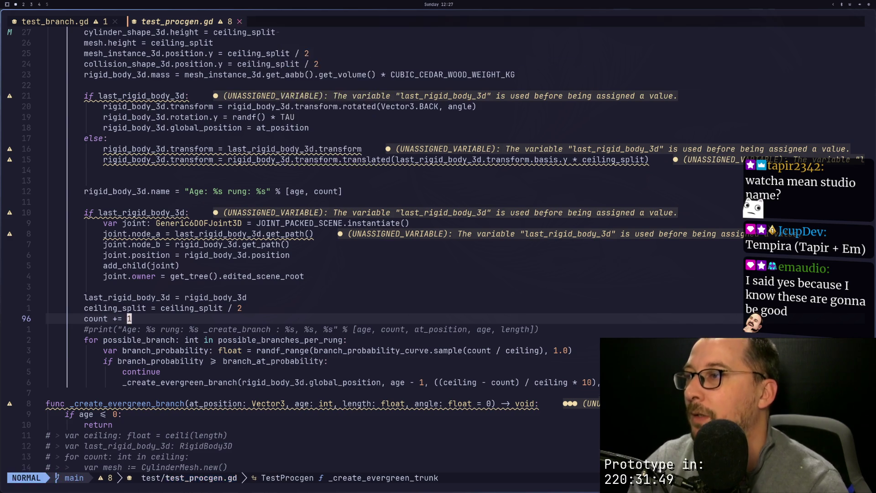
{"action": "key", "text": "super+2"}
{"action": "left_click", "coordinate": [709, 94]}
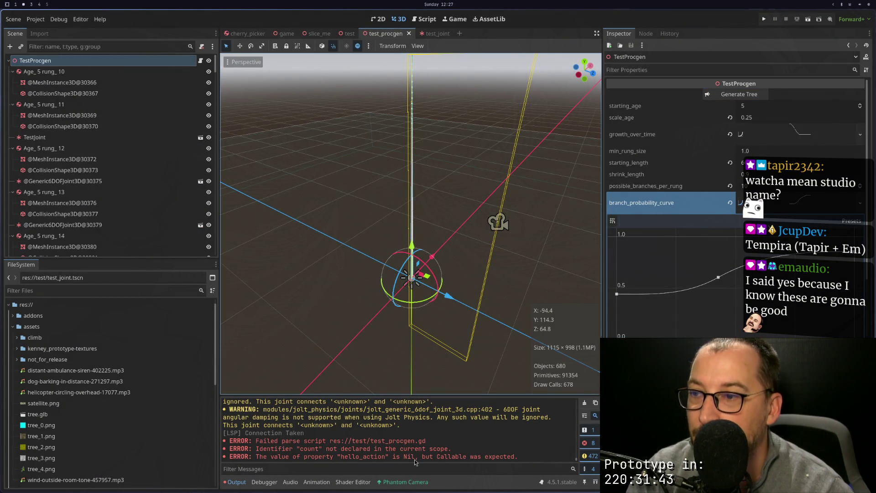
{"action": "key", "text": "super+1"}
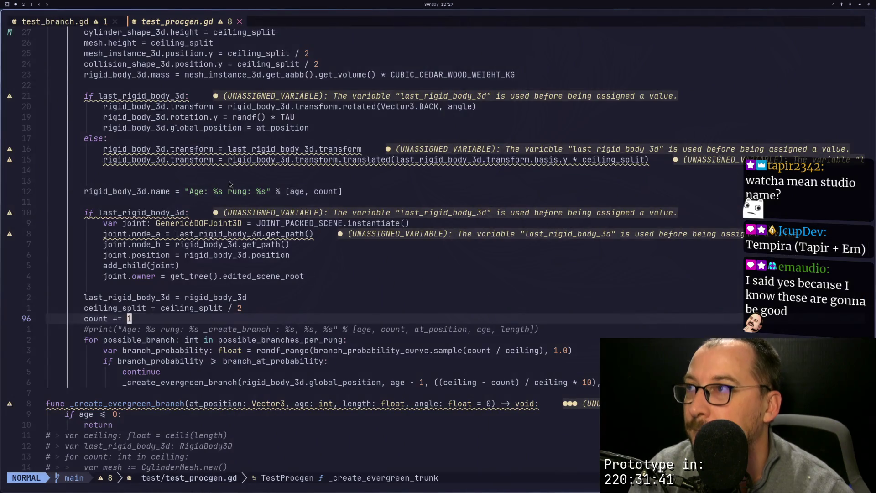
Scroll up to the exported settings, put the cursor on the _generate_tree function name, and return to Godot.
{"action": "scroll", "coordinate": [226, 182], "scroll_direction": "up", "scroll_amount": 15}
{"action": "scroll", "coordinate": [225, 182], "scroll_direction": "up", "scroll_amount": 8}
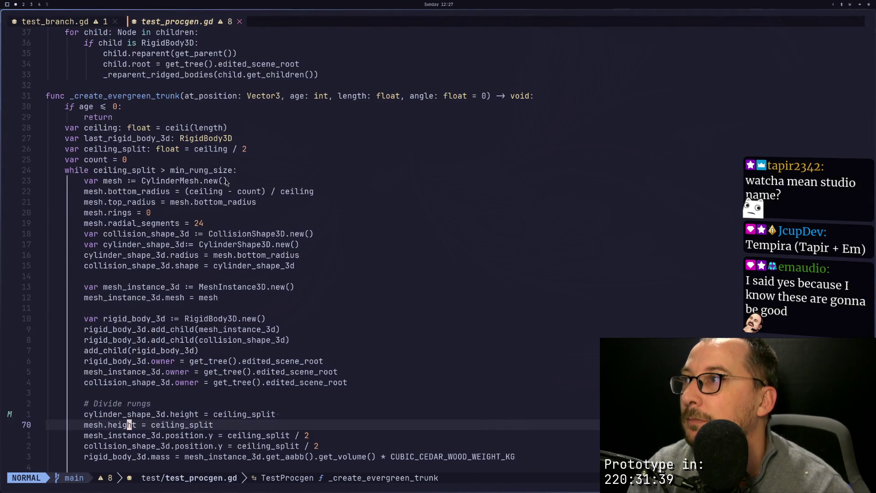
{"action": "scroll", "coordinate": [226, 181], "scroll_direction": "up", "scroll_amount": 4}
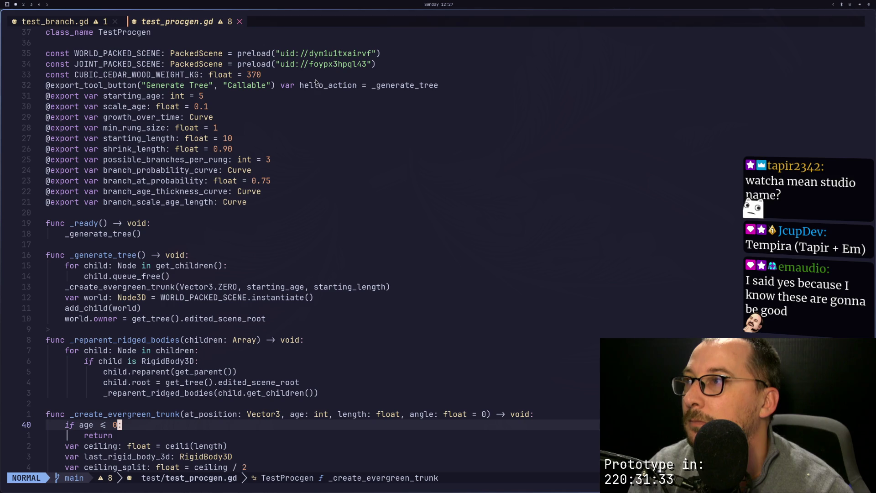
{"action": "left_click", "coordinate": [134, 266]}
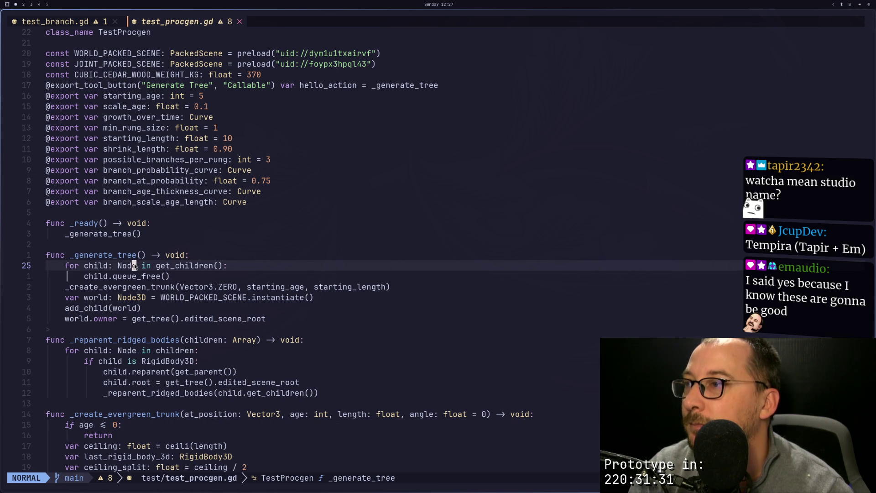
{"action": "left_click", "coordinate": [120, 256]}
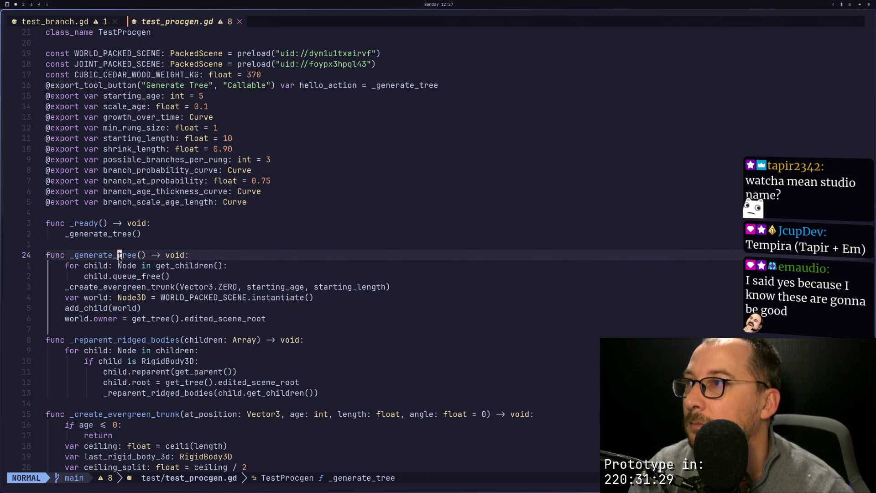
{"action": "key", "text": "super+2"}
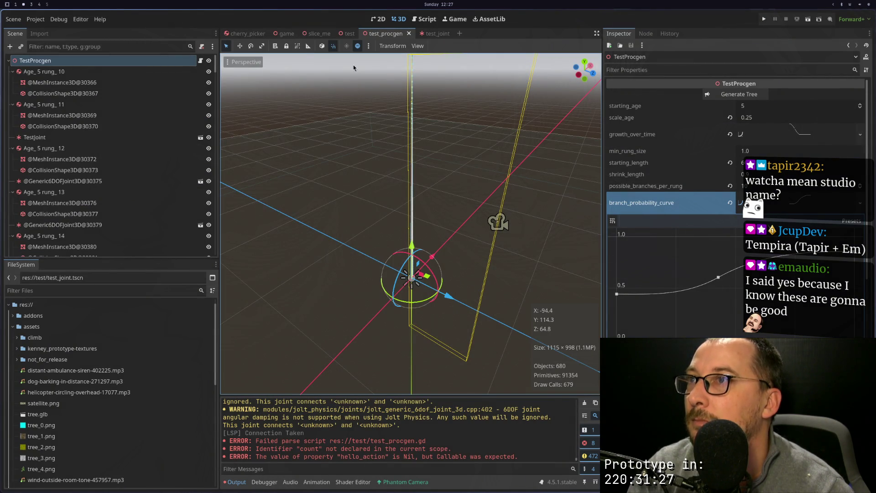
Close and reopen test_procgen.tscn through the 'proc' FileSystem filter, then run Generate Tree.
{"action": "left_click", "coordinate": [408, 33]}
{"action": "left_click", "coordinate": [51, 290]}
{"action": "type", "text": "proc"}
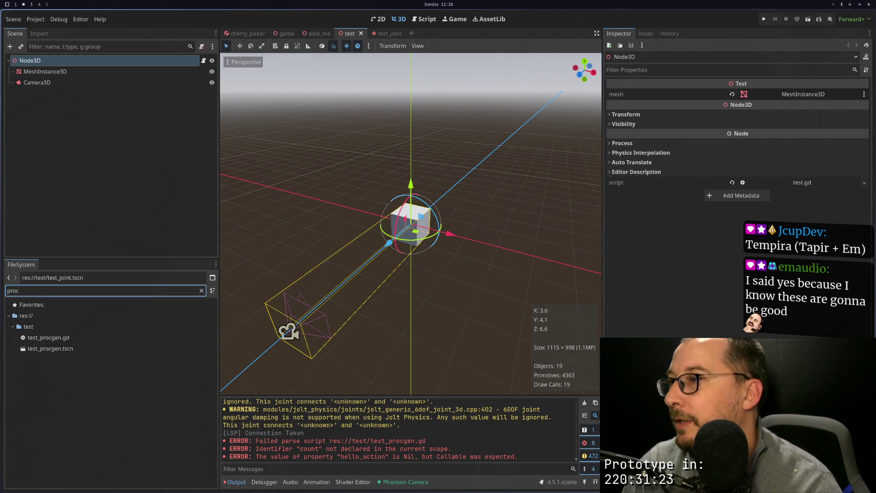
{"action": "double_click", "coordinate": [92, 349]}
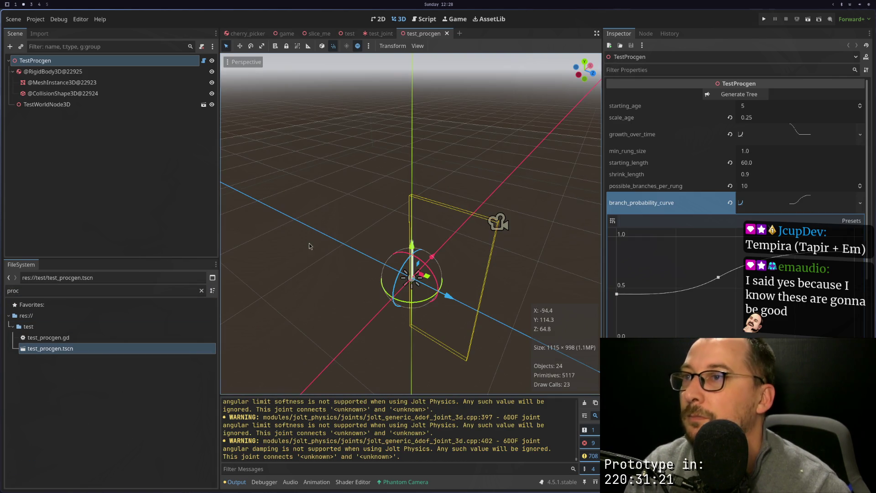
{"action": "left_click", "coordinate": [755, 94]}
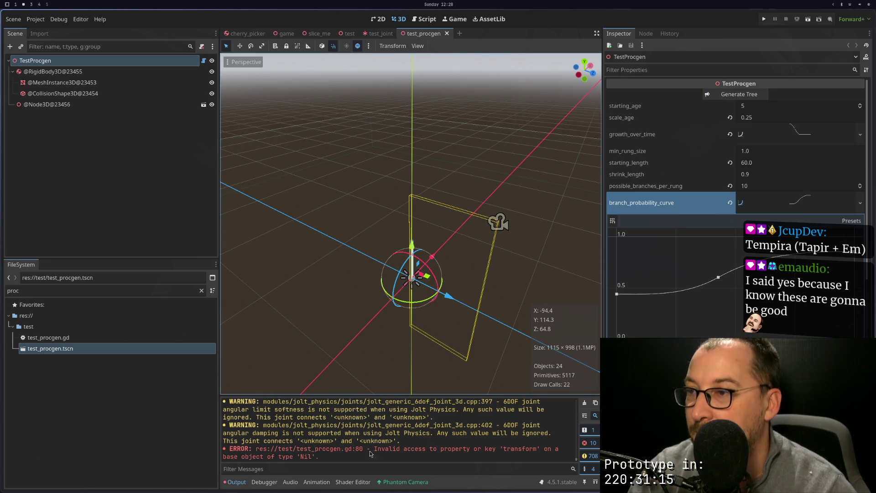
{"action": "key", "text": "super+1"}
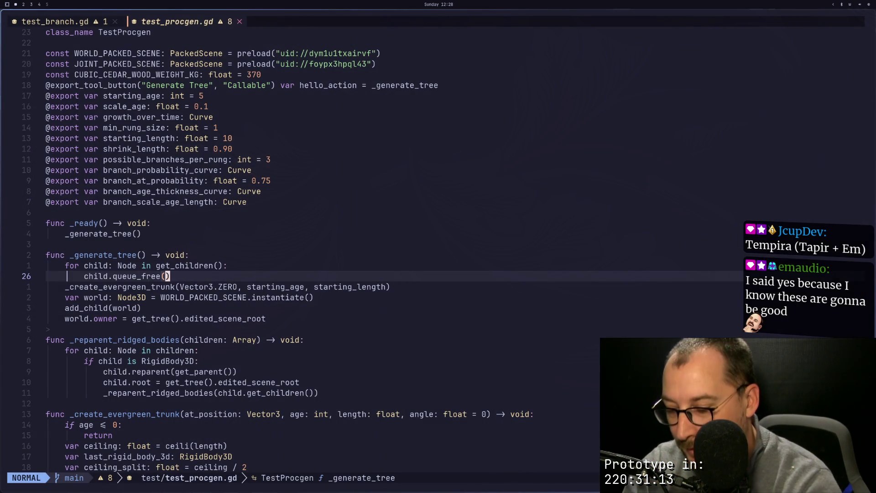
Move from the line-80 transform error up to the 'if last_rigid_body_3d' condition.
{"action": "key", "text": "ctrl+o"}
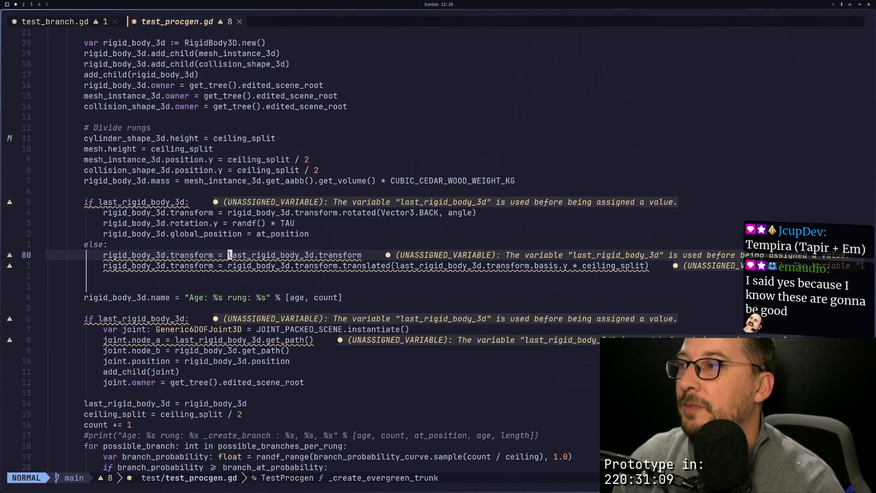
{"action": "key", "text": "b"}
{"action": "key", "text": "b"}
{"action": "key", "text": "b"}
{"action": "key", "text": "k"}
{"action": "key", "text": "k"}
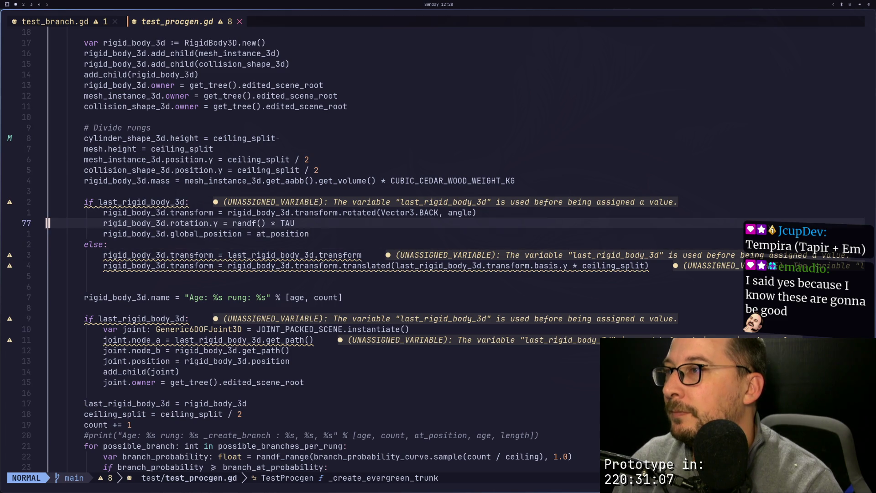
{"action": "key", "text": "k"}
{"action": "key", "text": "w"}
{"action": "key", "text": "k"}
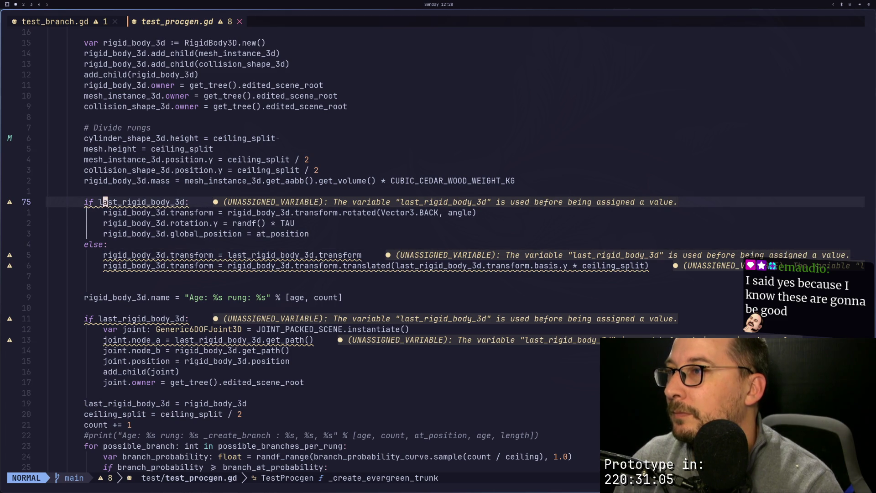
{"action": "key", "text": "e"}
{"action": "key", "text": "e"}
{"action": "key", "text": "e"}
Change the check to 'if not last_rigid_body_3d:' and save the script with :w.
{"action": "key", "text": "i"}
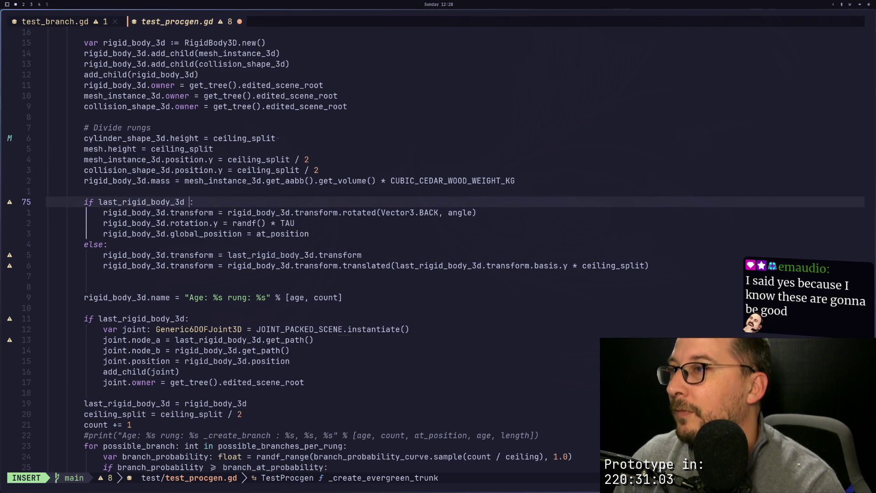
{"action": "key", "text": "Escape"}
{"action": "key", "text": "b"}
{"action": "key", "text": "b"}
{"action": "key", "text": "b"}
{"action": "type", "text": "inot"}
{"action": "key", "text": "Escape"}
{"action": "type", "text": ":w"}
{"action": "key", "text": "Return"}
{"action": "key", "text": "super+2"}
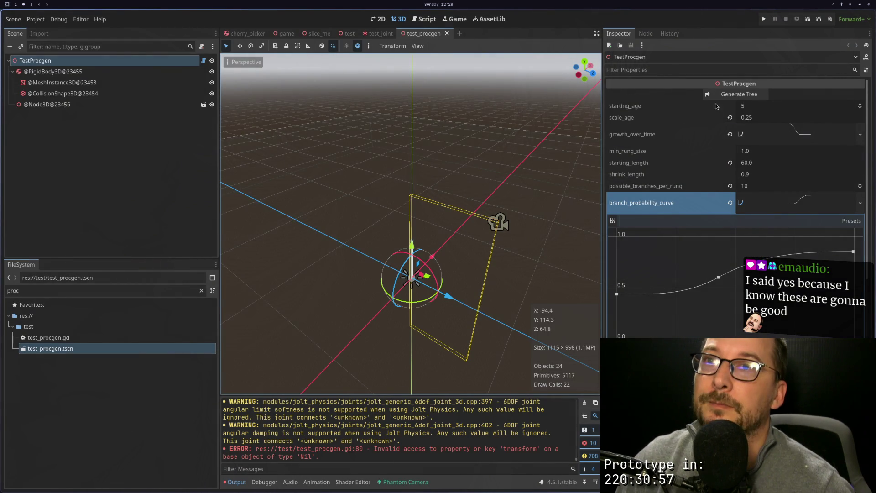
Regenerate the tree and select the generated trunk and its mesh at ground level.
{"action": "left_click", "coordinate": [721, 97]}
{"action": "scroll", "coordinate": [469, 175], "scroll_direction": "up", "scroll_amount": 3}
{"action": "mouse_move", "coordinate": [453, 215]}
{"action": "left_mouse_down"}
{"action": "mouse_move", "coordinate": [453, 184]}
{"action": "mouse_move", "coordinate": [398, 247]}
{"action": "mouse_move", "coordinate": [455, 286]}
{"action": "left_mouse_up"}
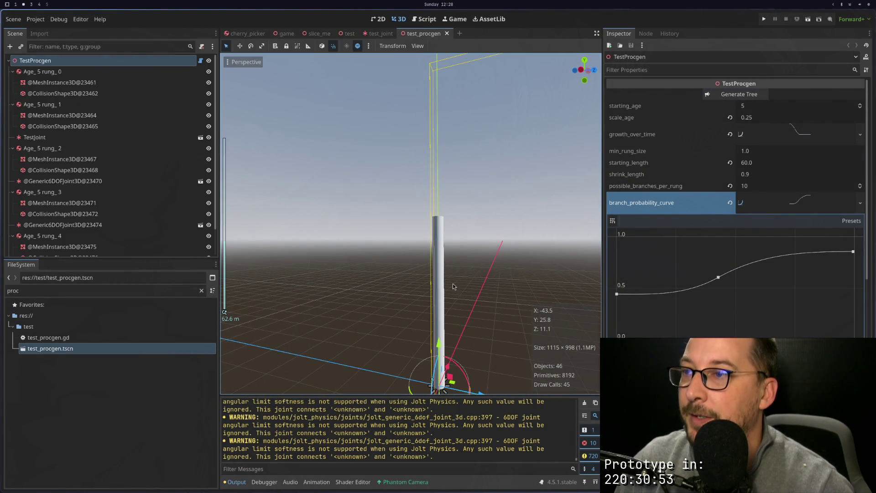
{"action": "scroll", "coordinate": [448, 266], "scroll_direction": "up", "scroll_amount": 1}
{"action": "left_click", "coordinate": [443, 267]}
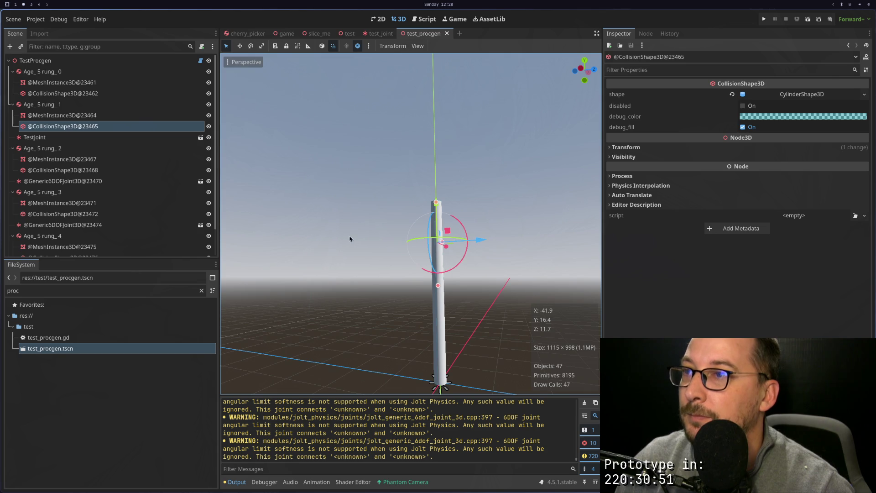
{"action": "scroll", "coordinate": [433, 267], "scroll_direction": "up", "scroll_amount": 3}
{"action": "left_click", "coordinate": [436, 262]}
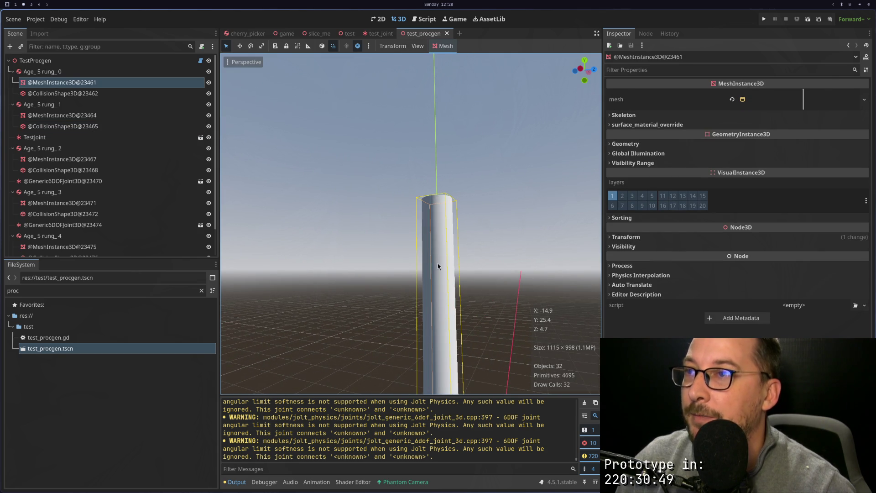
{"action": "scroll", "coordinate": [437, 266], "scroll_direction": "down", "scroll_amount": 3}
Inspect Age_5 rung_0's collision shape and the masses of rung_1 through rung_4.
{"action": "left_click", "coordinate": [56, 71]}
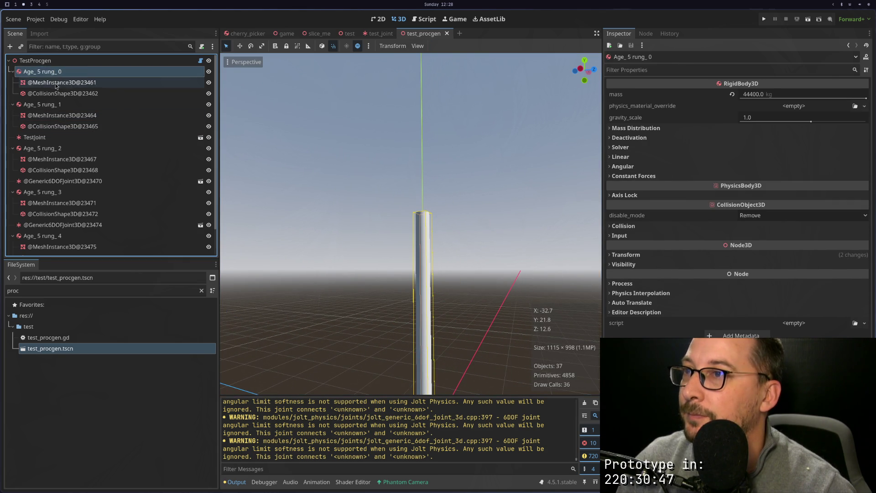
{"action": "left_click", "coordinate": [53, 93]}
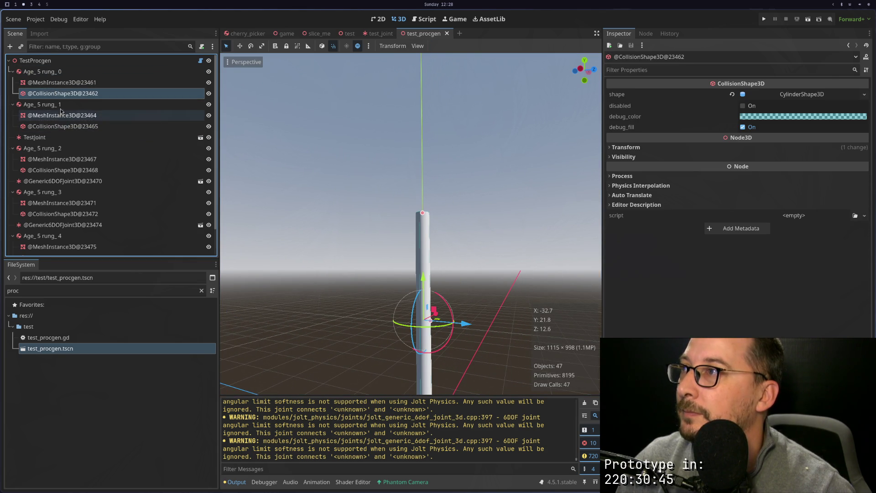
{"action": "left_click", "coordinate": [59, 104]}
{"action": "scroll", "coordinate": [351, 245], "scroll_direction": "down", "scroll_amount": 1}
{"action": "scroll", "coordinate": [351, 246], "scroll_direction": "down", "scroll_amount": 2}
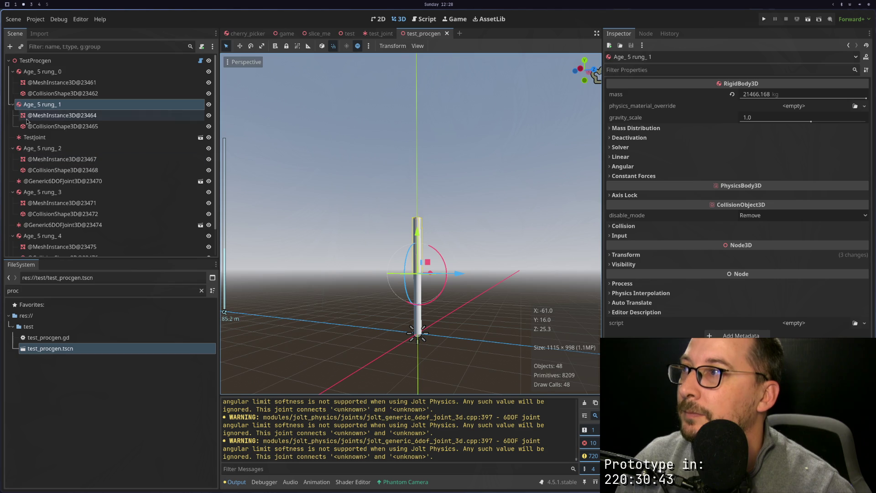
{"action": "left_click", "coordinate": [21, 147]}
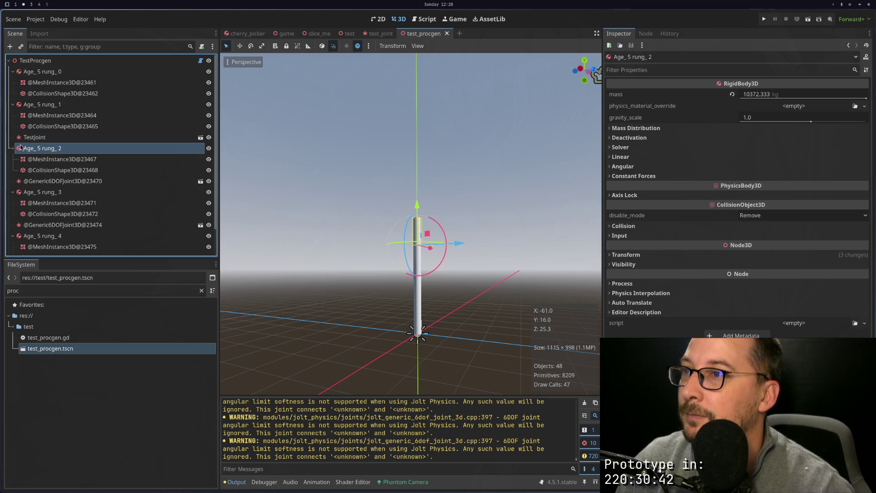
{"action": "left_click", "coordinate": [30, 191]}
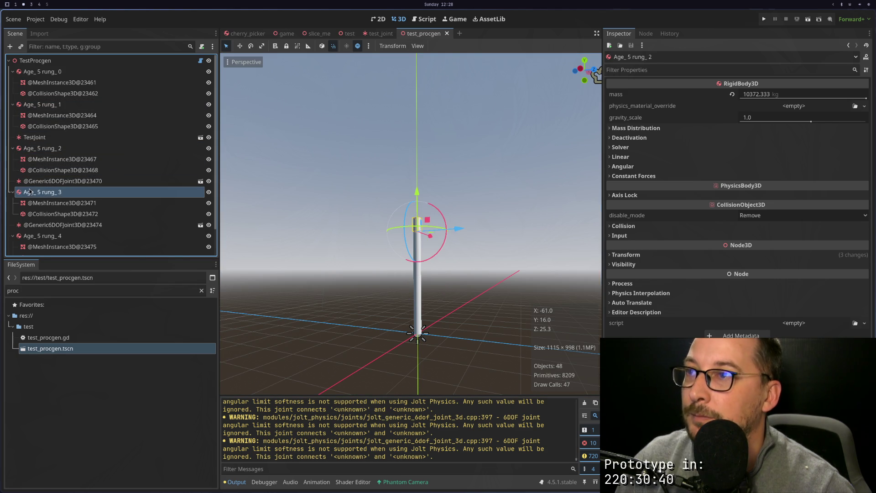
{"action": "left_click", "coordinate": [48, 235]}
{"action": "scroll", "coordinate": [67, 223], "scroll_direction": "down", "scroll_amount": 1}
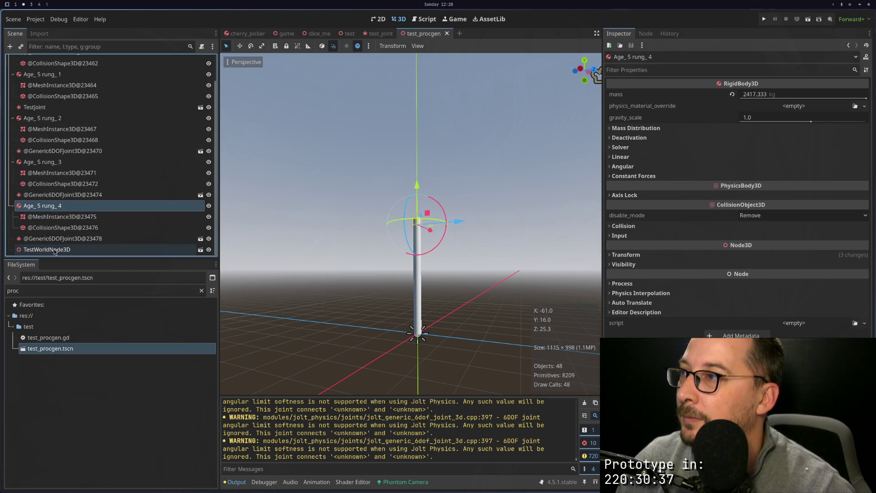
{"action": "mouse_move", "coordinate": [174, 156]}
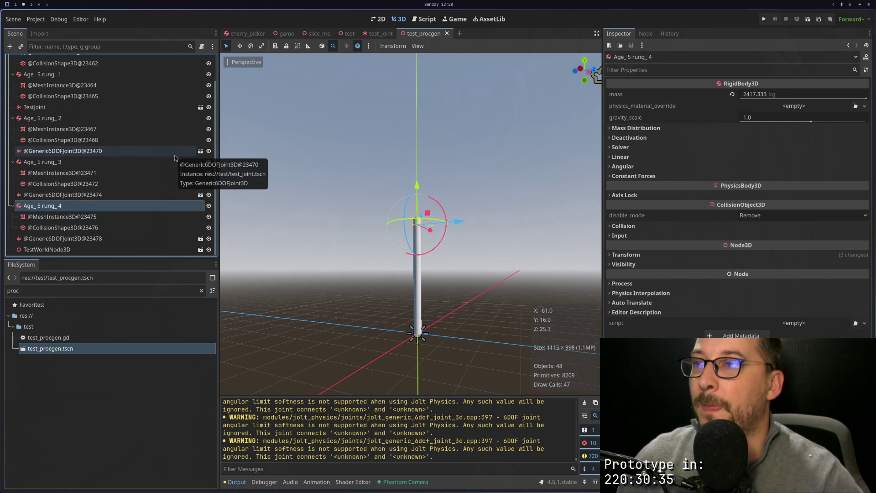
{"action": "key", "text": "alt+Tab"}
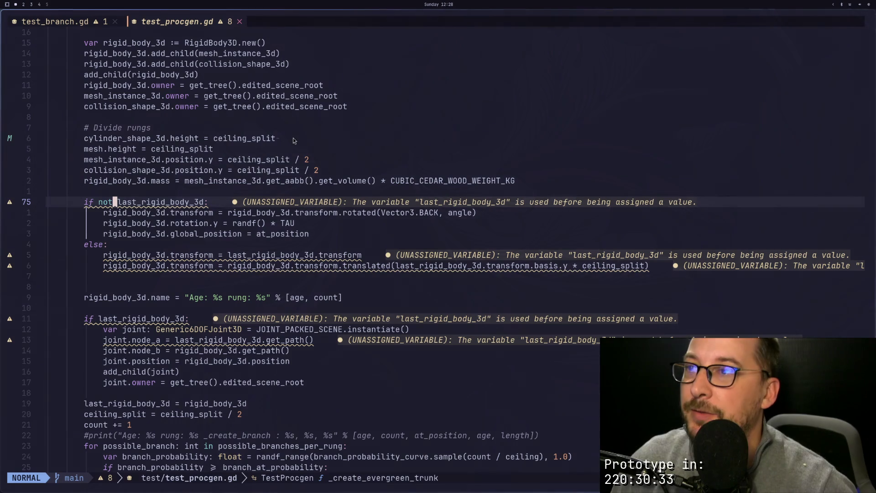
Go to the ceiling_split declaration on line 44 and place the cursor on 'ceiling'.
{"action": "scroll", "coordinate": [264, 202], "scroll_direction": "up", "scroll_amount": 1}
{"action": "scroll", "coordinate": [264, 202], "scroll_direction": "up", "scroll_amount": 11}
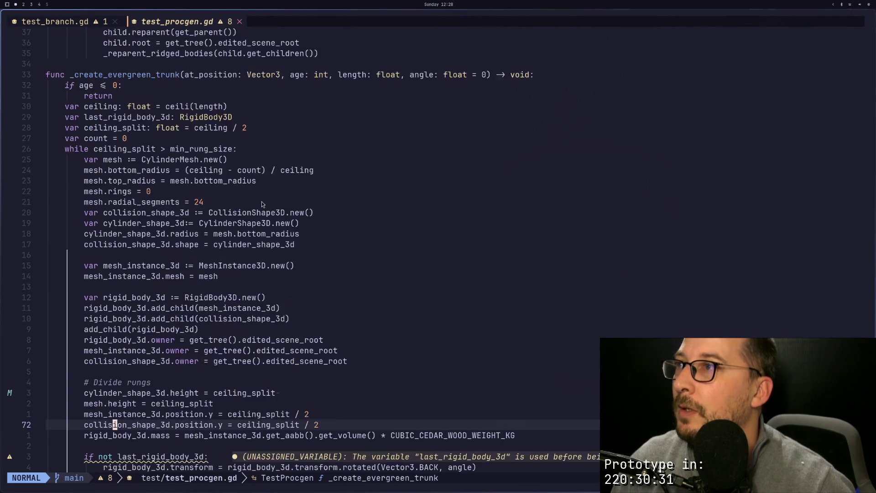
{"action": "left_click", "coordinate": [230, 244]}
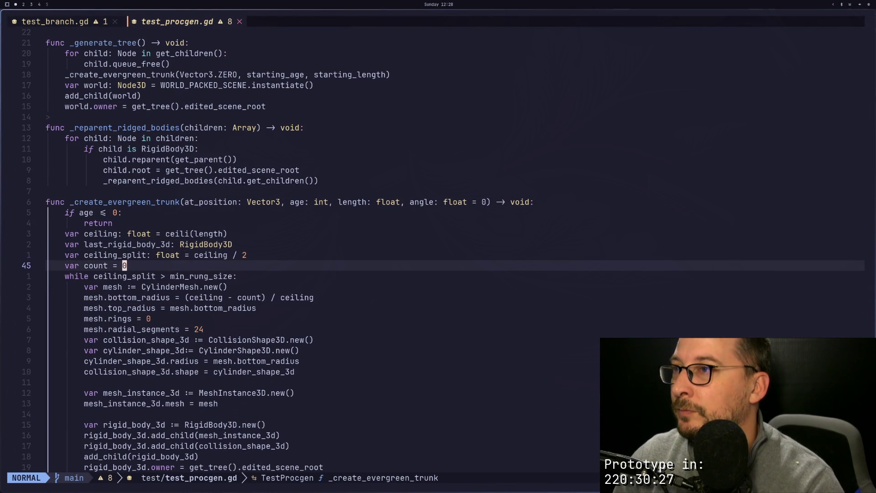
{"action": "left_click", "coordinate": [211, 254]}
{"action": "left_click", "coordinate": [187, 255]}
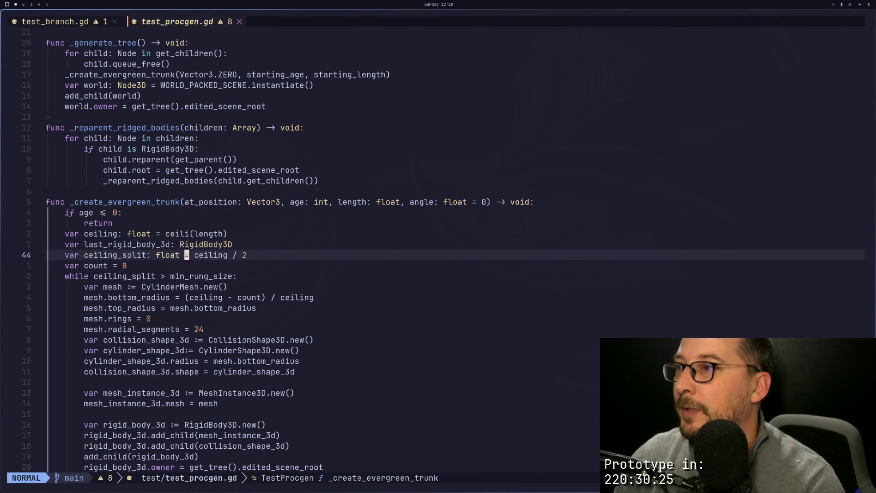
{"action": "left_click", "coordinate": [196, 255]}
Replace 'ceiling' with 'length', correcting the 'lenght' typo, and save with :w.
{"action": "type", "text": "ciw"}
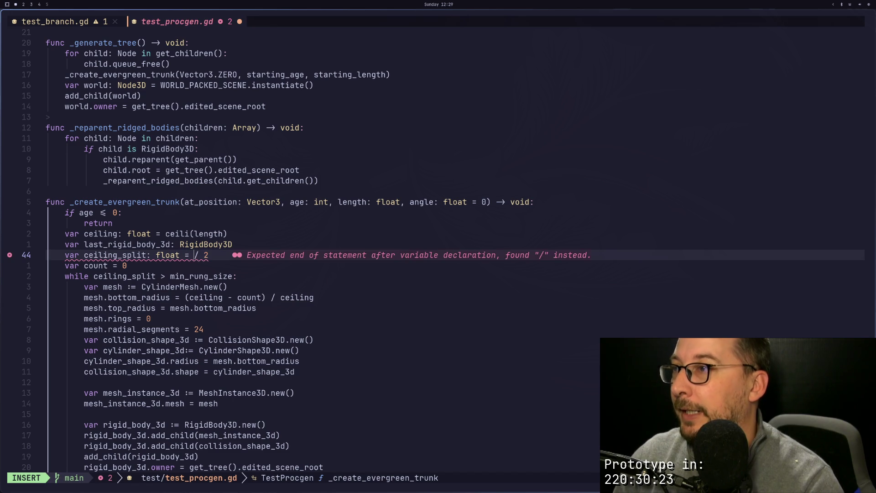
{"action": "type", "text": "lenght"}
{"action": "key", "text": "Escape"}
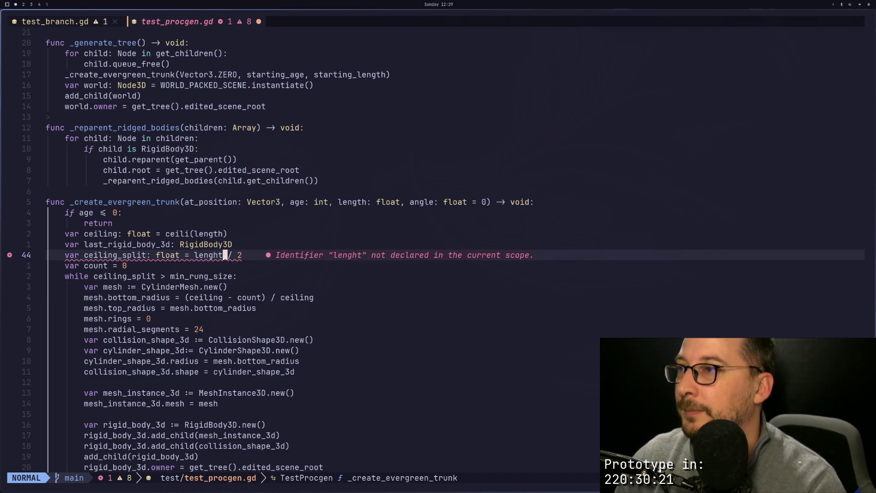
{"action": "key", "text": "i"}
{"action": "key", "text": "BackSpace"}
{"action": "key", "text": "BackSpace"}
{"action": "type", "text": "th"}
{"action": "key", "text": "Escape"}
{"action": "type", "text": ":w"}
{"action": "key", "text": "Return"}
{"action": "key", "text": "super+2"}
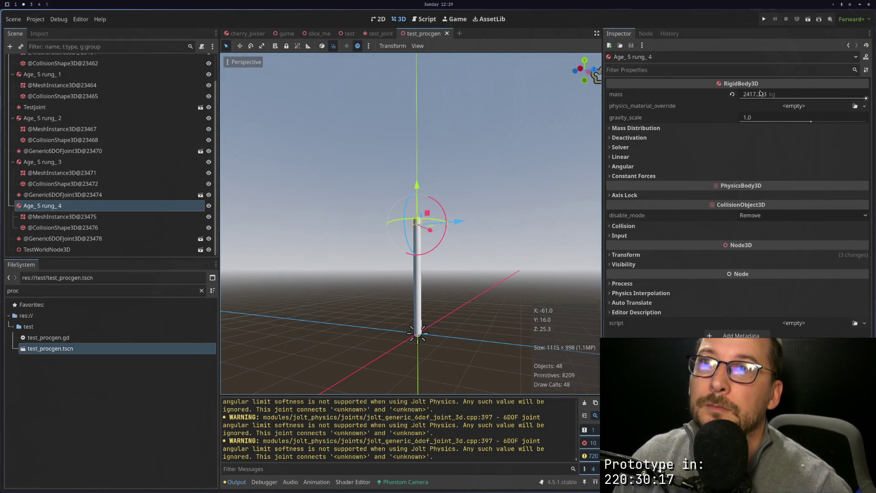
Select TestProcgen, run Generate Tree, and inspect the new Age_5 rung_9 body.
{"action": "scroll", "coordinate": [199, 73], "scroll_direction": "up", "scroll_amount": 3}
{"action": "left_click", "coordinate": [181, 61]}
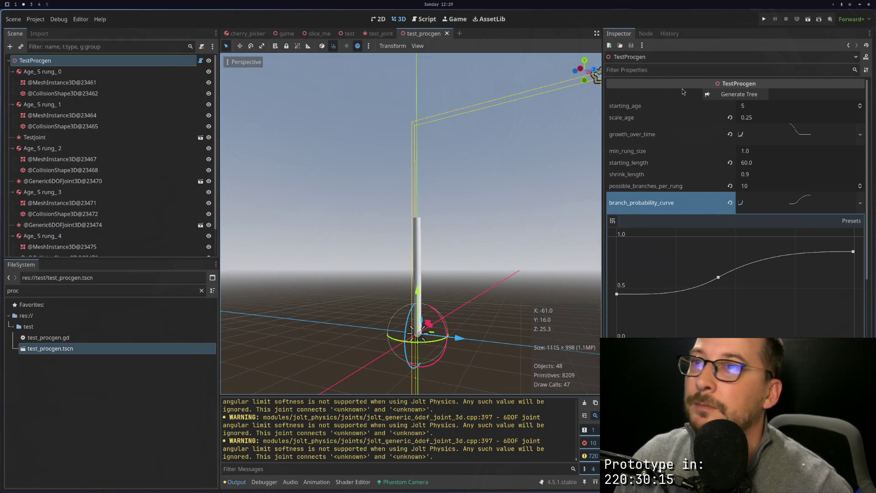
{"action": "left_click", "coordinate": [742, 97]}
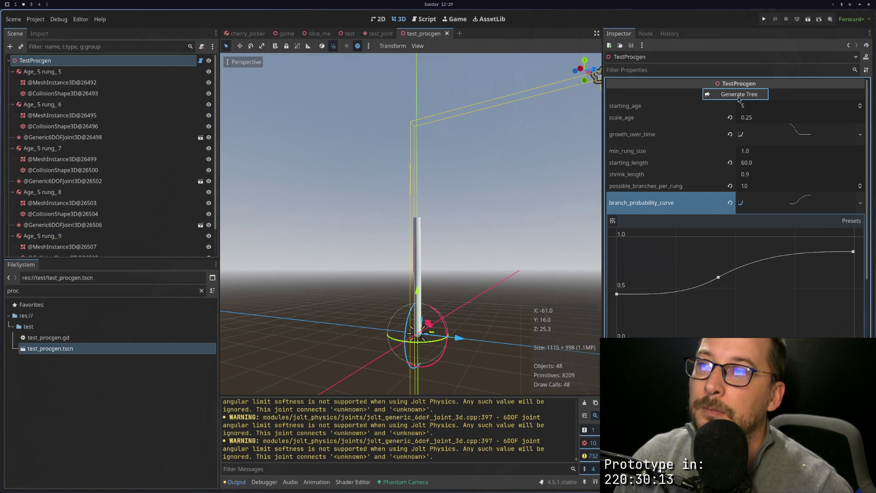
{"action": "scroll", "coordinate": [195, 184], "scroll_direction": "down", "scroll_amount": 3}
{"action": "left_click", "coordinate": [82, 207]}
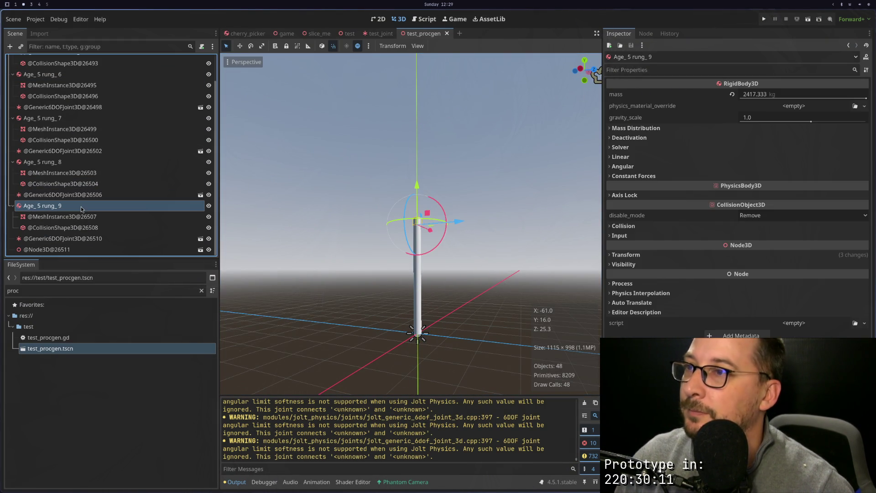
{"action": "scroll", "coordinate": [329, 248], "scroll_direction": "up", "scroll_amount": 5}
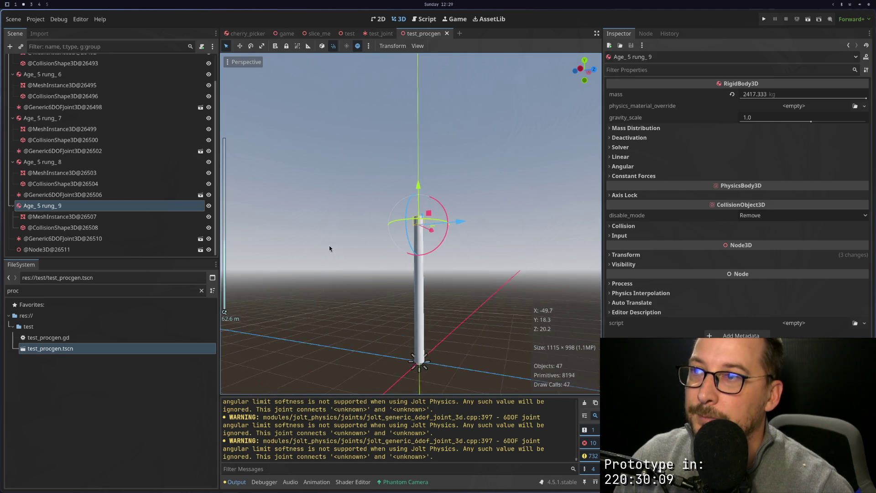
{"action": "key", "text": "super+1"}
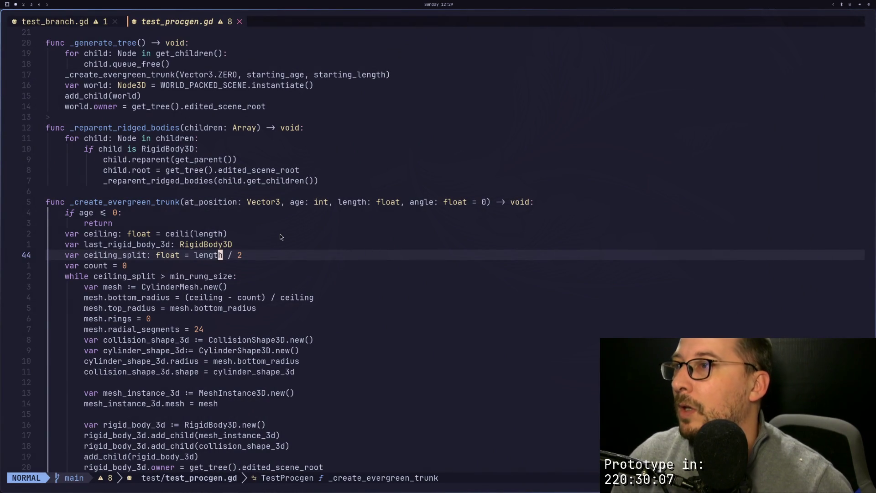
{"action": "key", "text": "h"}
{"action": "key", "text": "h"}
{"action": "key", "text": "h"}
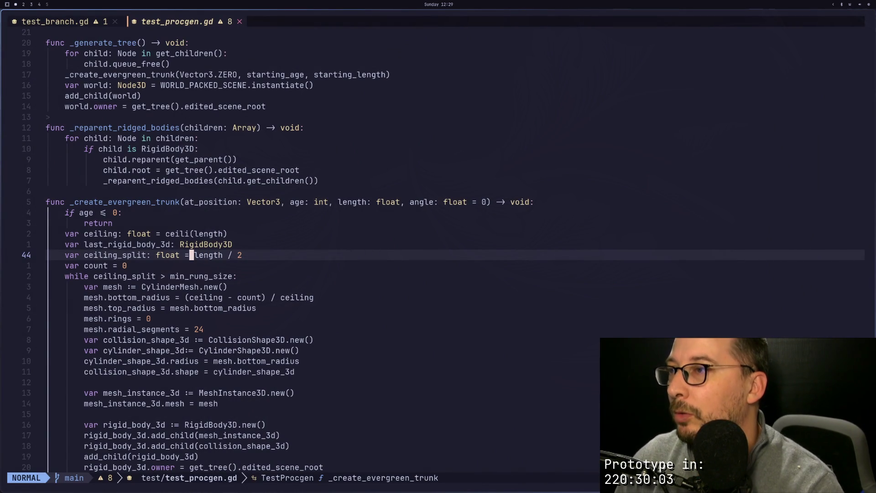
{"action": "key", "text": "l"}
{"action": "key", "text": "l"}
{"action": "key", "text": "l"}
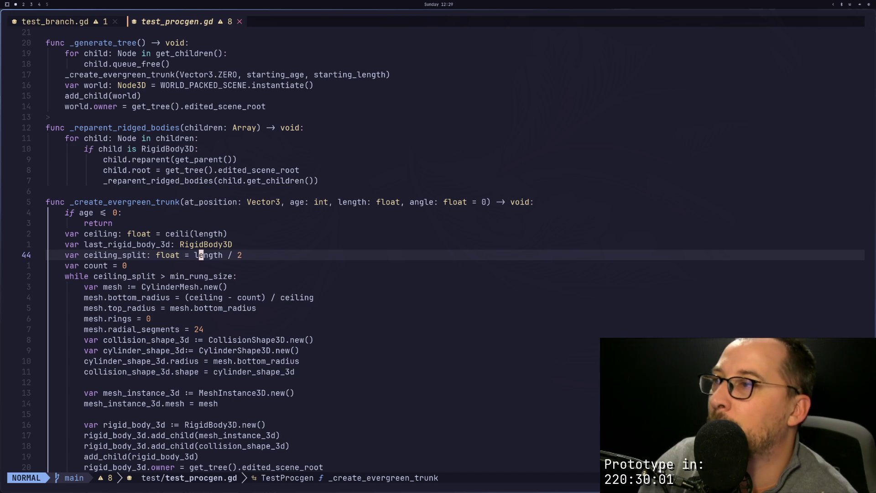
{"action": "key", "text": "l"}
{"action": "key", "text": "l"}
{"action": "key", "text": "l"}
{"action": "key", "text": "l"}
{"action": "key", "text": "h"}
{"action": "key", "text": "h"}
{"action": "key", "text": "h"}
{"action": "key", "text": "h"}
{"action": "key", "text": "h"}
{"action": "key", "text": "j"}
{"action": "key", "text": "g"}
{"action": "key", "text": "e"}
{"action": "key", "text": "g"}
{"action": "key", "text": "e"}
{"action": "key", "text": "g"}
{"action": "key", "text": "e"}
{"action": "key", "text": "k"}
{"action": "key", "text": "l"}
{"action": "key", "text": "l"}
{"action": "key", "text": "l"}
{"action": "key", "text": "l"}
{"action": "key", "text": "l"}
{"action": "key", "text": "l"}
{"action": "key", "text": "h"}
{"action": "key", "text": "h"}
{"action": "key", "text": "h"}
{"action": "key", "text": "j"}
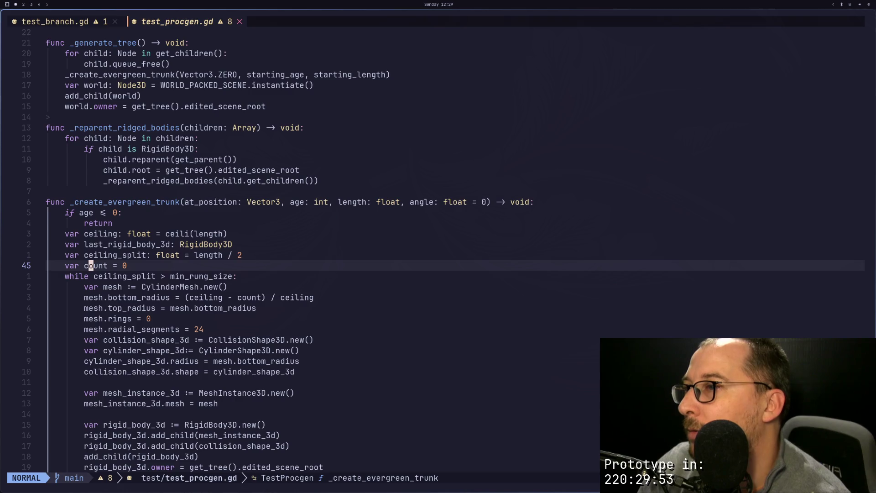
{"action": "key", "text": "super+2"}
{"action": "scroll", "coordinate": [436, 197], "scroll_direction": "down", "scroll_amount": 5}
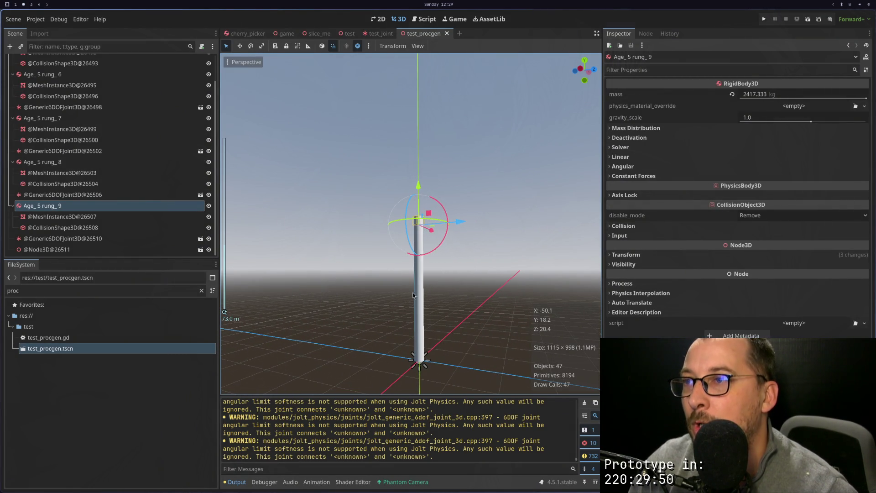
Select the trunk pillar mesh and Age_5 rung_6 (21466.168 kg), and orbit around the pillar.
{"action": "scroll", "coordinate": [403, 294], "scroll_direction": "up", "scroll_amount": 2}
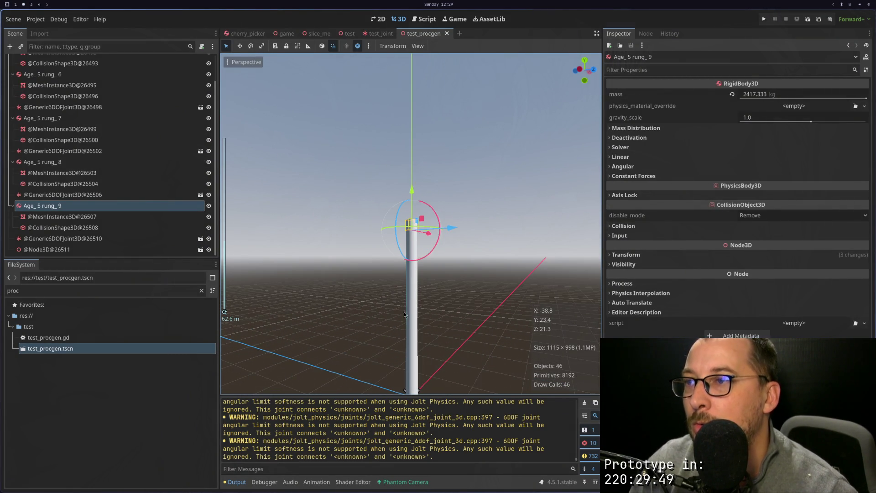
{"action": "left_click", "coordinate": [409, 321]}
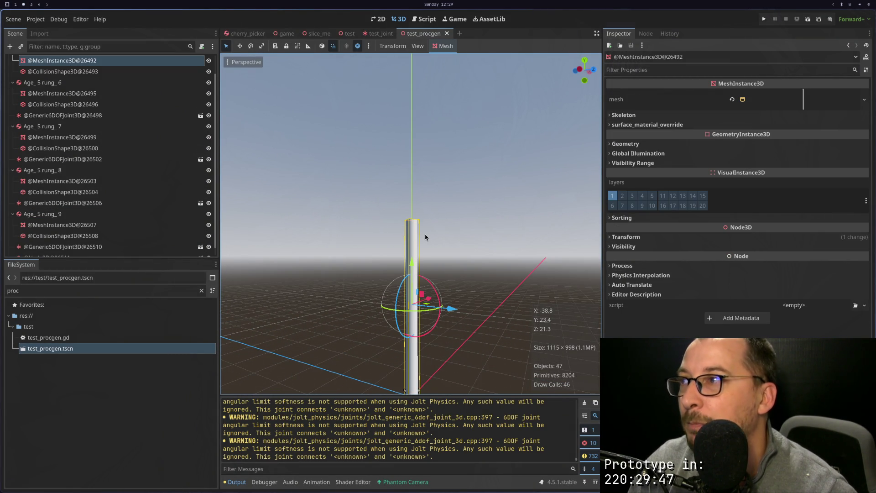
{"action": "left_click", "coordinate": [42, 82]}
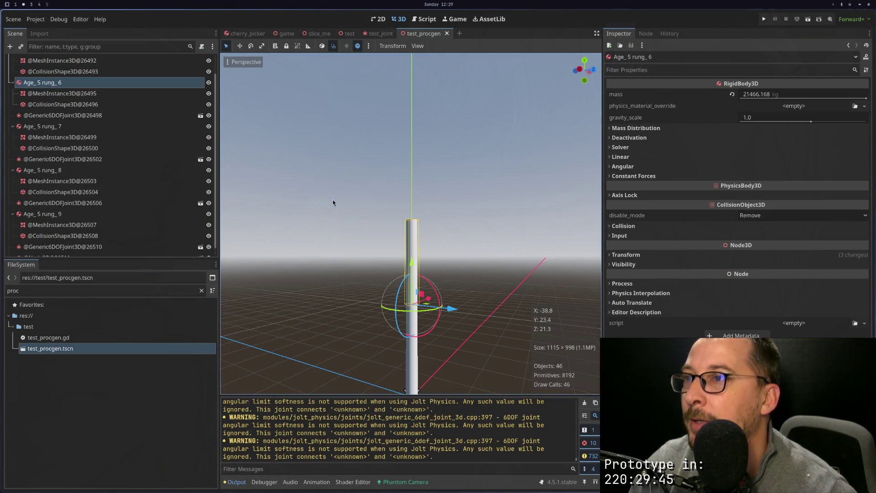
{"action": "left_click_drag", "start_coordinate": [270, 172], "coordinate": [292, 212]}
{"action": "key", "text": "super+1"}
{"action": "scroll", "coordinate": [210, 269], "scroll_direction": "down", "scroll_amount": 7}
{"action": "scroll", "coordinate": [210, 271], "scroll_direction": "down", "scroll_amount": 1}
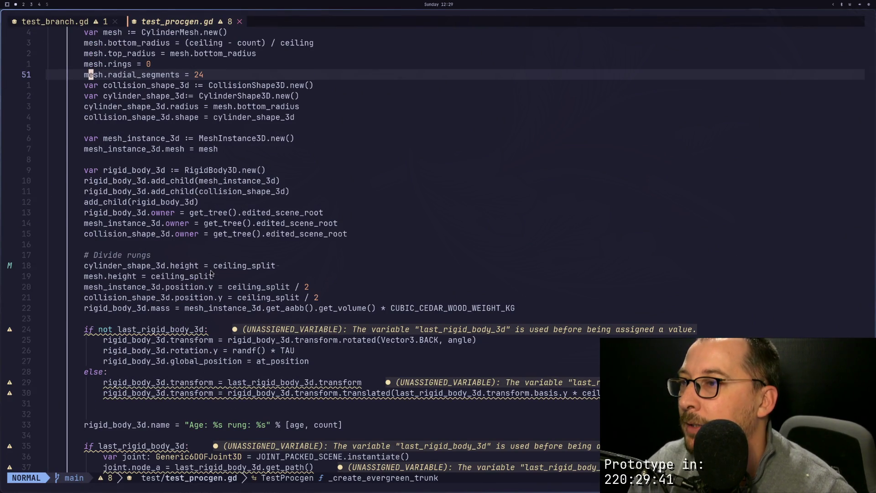
Scroll through _create_evergreen_trunk to the rung-offset translated() line, then return to Godot.
{"action": "scroll", "coordinate": [211, 272], "scroll_direction": "down", "scroll_amount": 2}
{"action": "scroll", "coordinate": [214, 278], "scroll_direction": "down", "scroll_amount": 2}
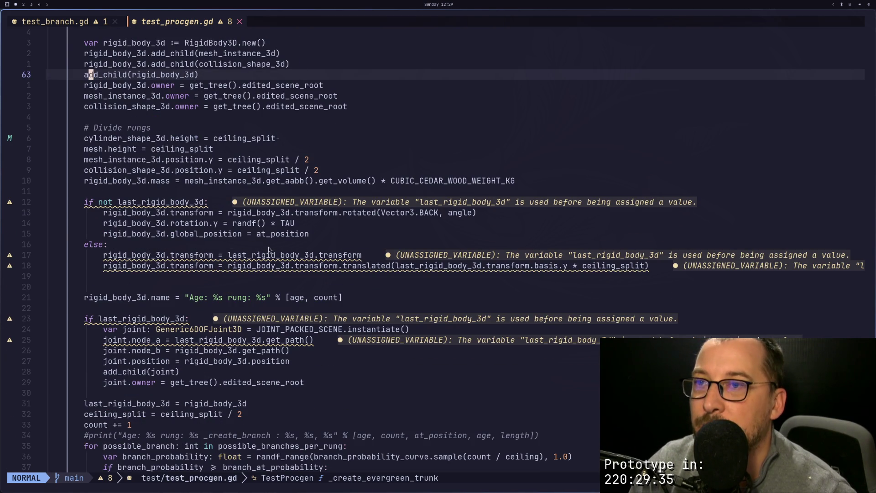
{"action": "left_click", "coordinate": [373, 265]}
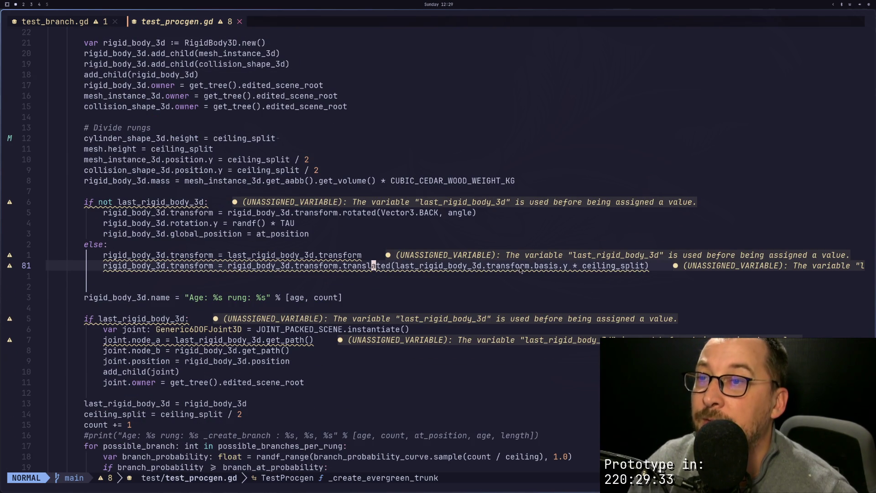
{"action": "scroll", "coordinate": [497, 276], "scroll_direction": "up", "scroll_amount": 6}
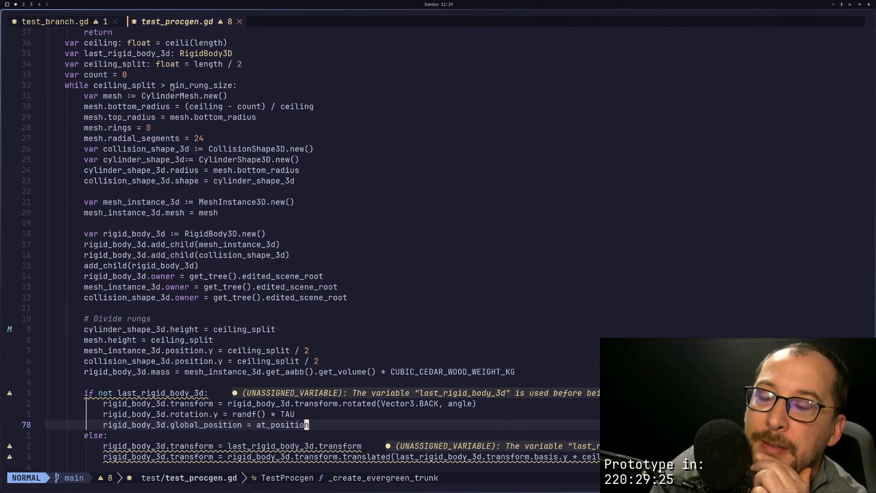
{"action": "key", "text": "super+2"}
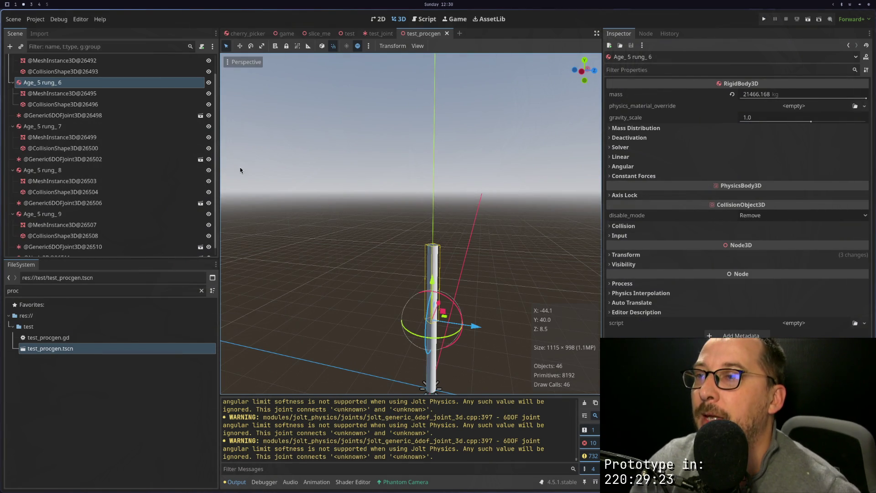
{"action": "scroll", "coordinate": [82, 86], "scroll_direction": "up", "scroll_amount": 2}
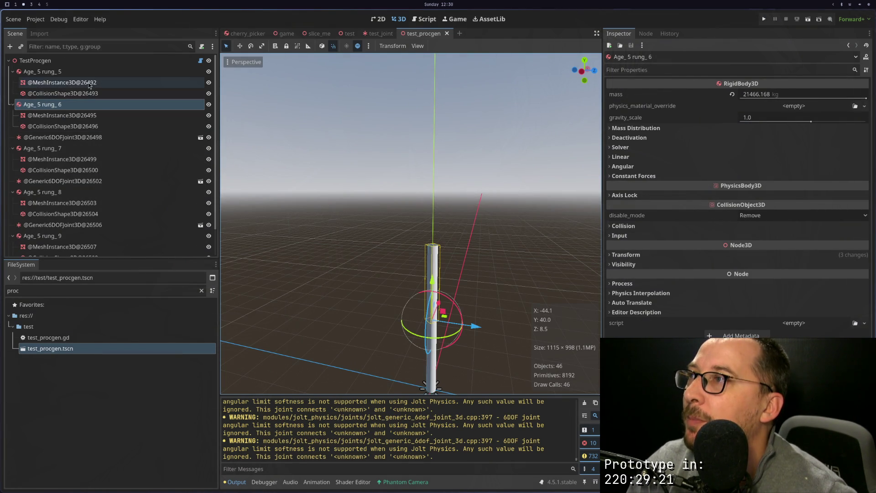
{"action": "left_click", "coordinate": [81, 73]}
{"action": "left_click", "coordinate": [77, 106]}
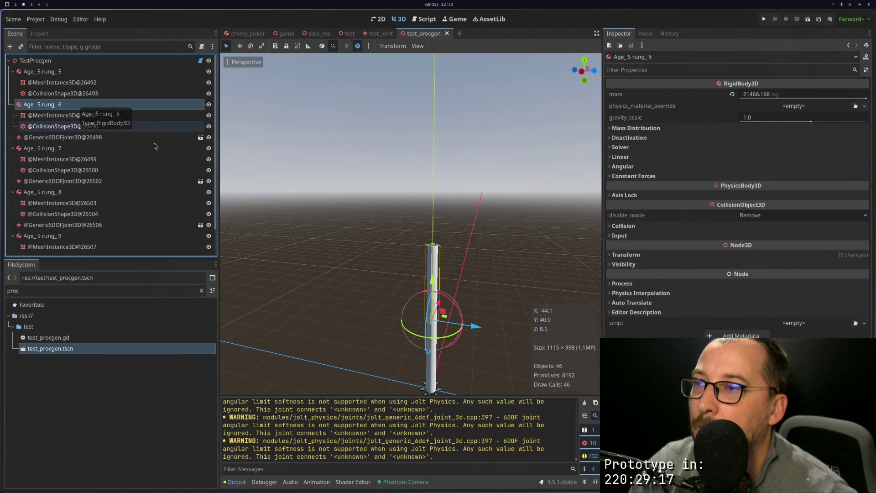
{"action": "key", "text": "super+1"}
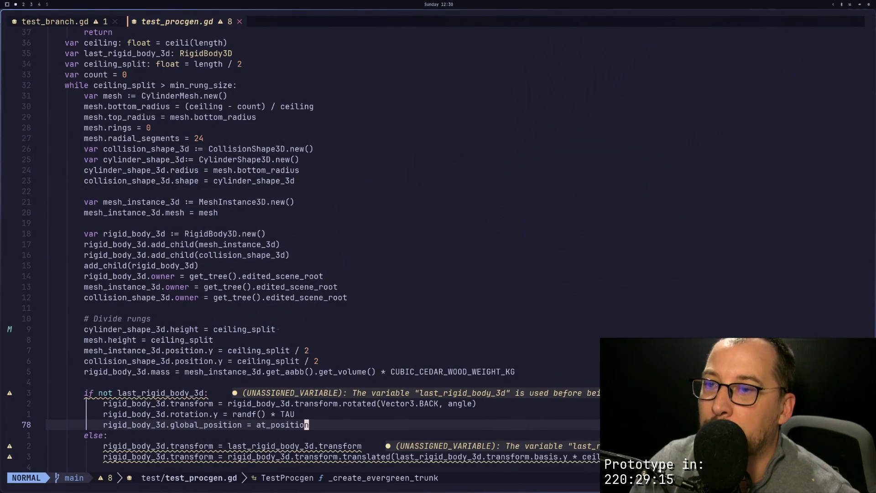
On line 81, insert an opening parenthesis before the ceiling_split term and save with :w.
{"action": "key", "text": "j"}
{"action": "key", "text": "j"}
{"action": "key", "text": "j"}
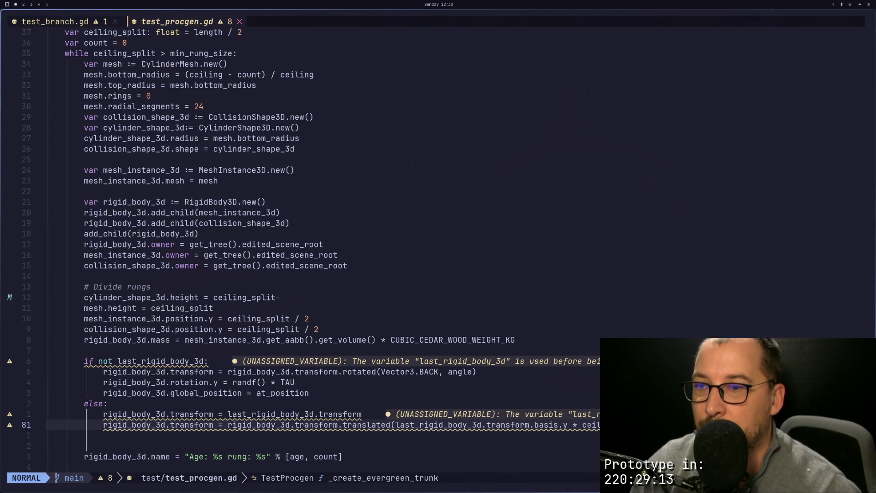
{"action": "key", "text": "A"}
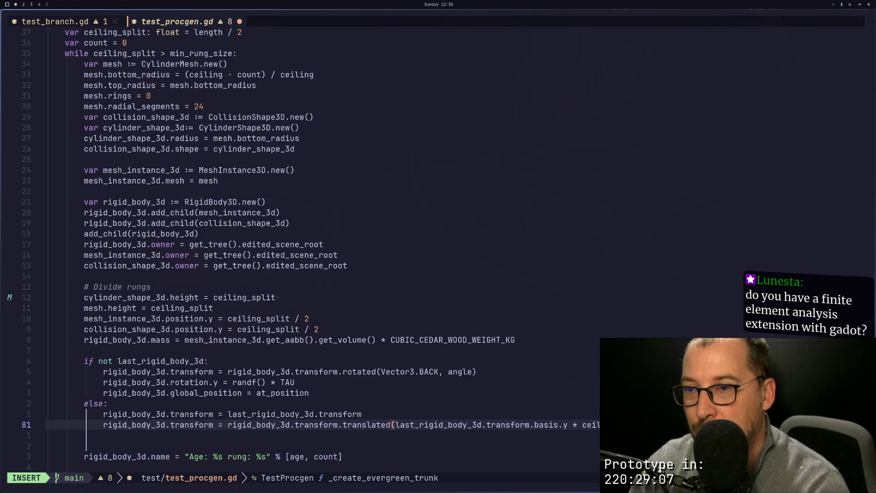
{"action": "key", "text": "Escape"}
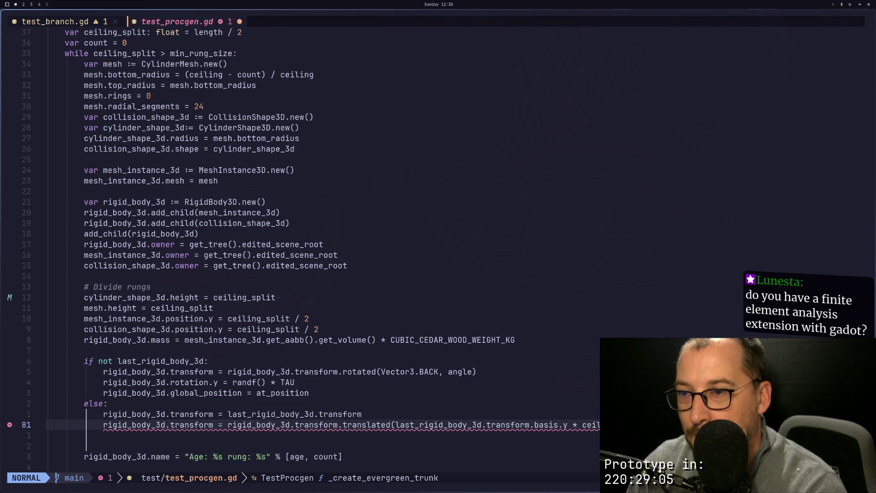
{"action": "type", "text": "bi"}
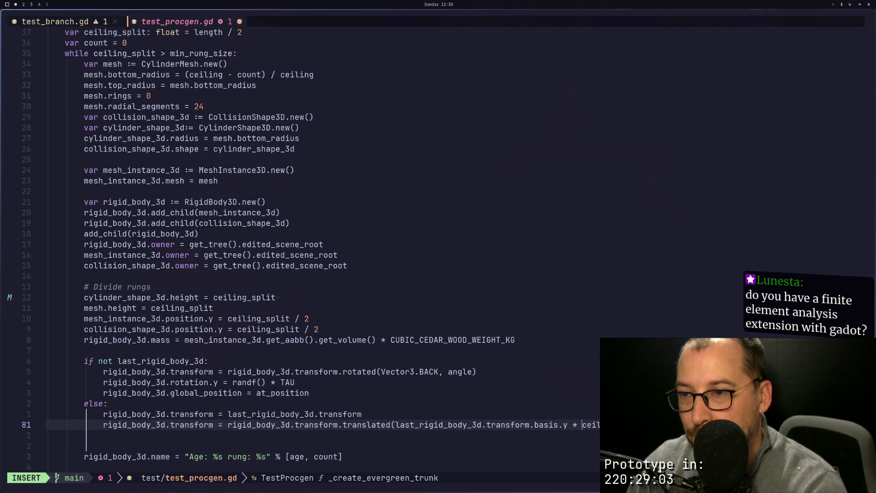
{"action": "type", "text": "&"}
{"action": "key", "text": "BackSpace"}
{"action": "type", "text": "("}
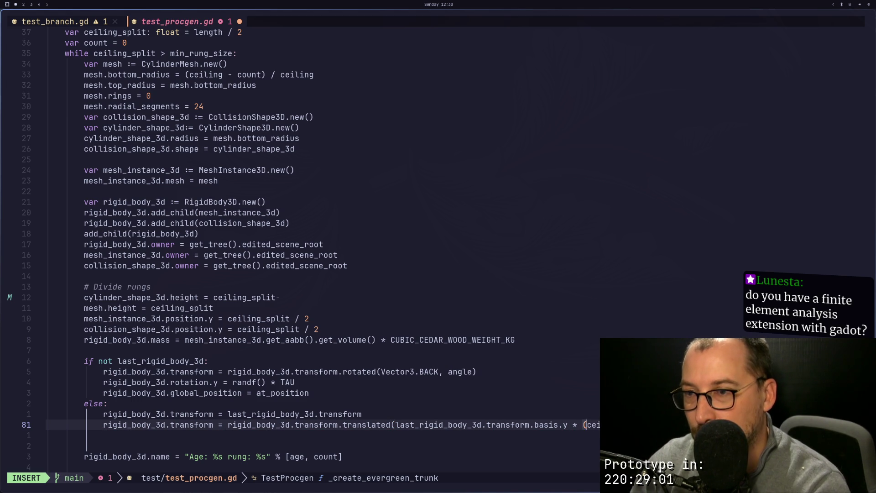
{"action": "key", "text": "Escape"}
{"action": "key", "text": "colon"}
{"action": "type", "text": "w"}
{"action": "key", "text": "Return"}
{"action": "key", "text": "super+2"}
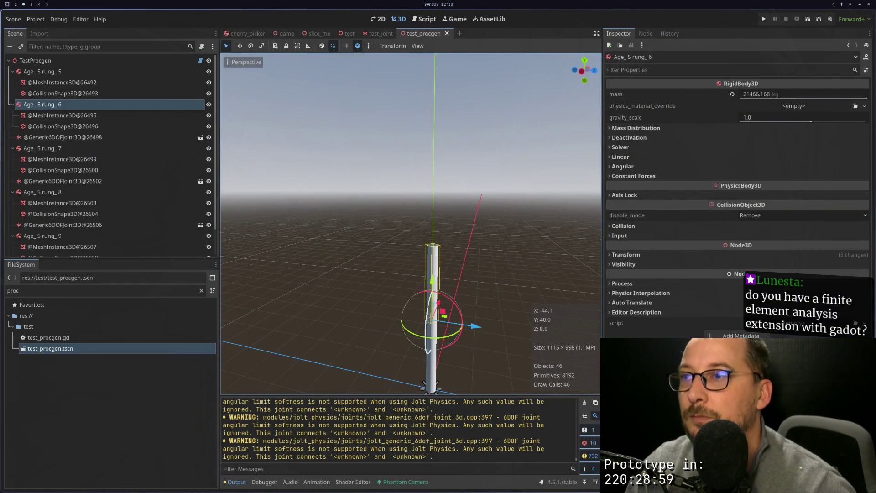
Select the TestProcgen root and run Generate Tree with the updated script.
{"action": "left_click", "coordinate": [155, 60]}
{"action": "left_click", "coordinate": [732, 95]}
{"action": "scroll", "coordinate": [461, 215], "scroll_direction": "down", "scroll_amount": 5}
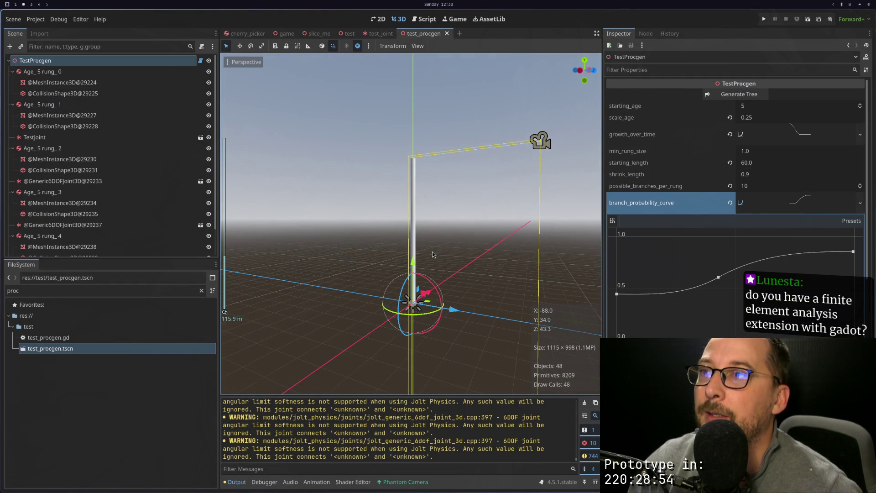
{"action": "scroll", "coordinate": [434, 267], "scroll_direction": "up", "scroll_amount": 5}
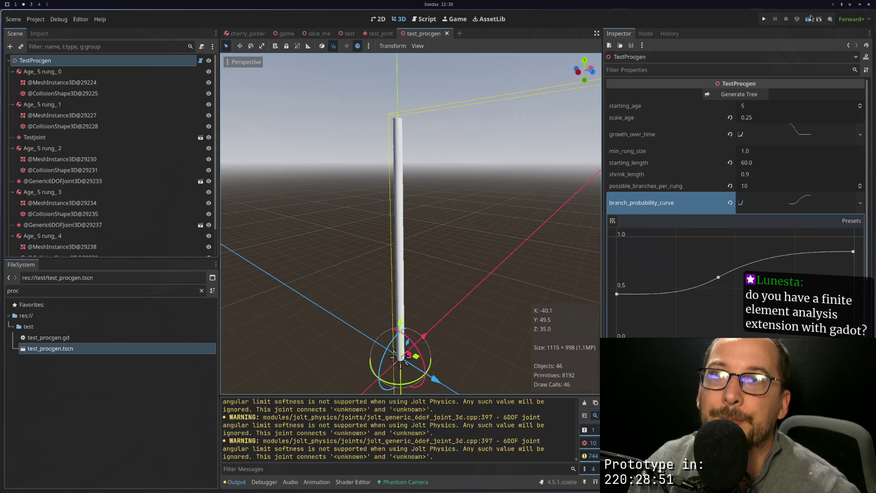
Run the current scene, stop it, and orbit down to the trunk's base.
{"action": "left_click", "coordinate": [809, 18]}
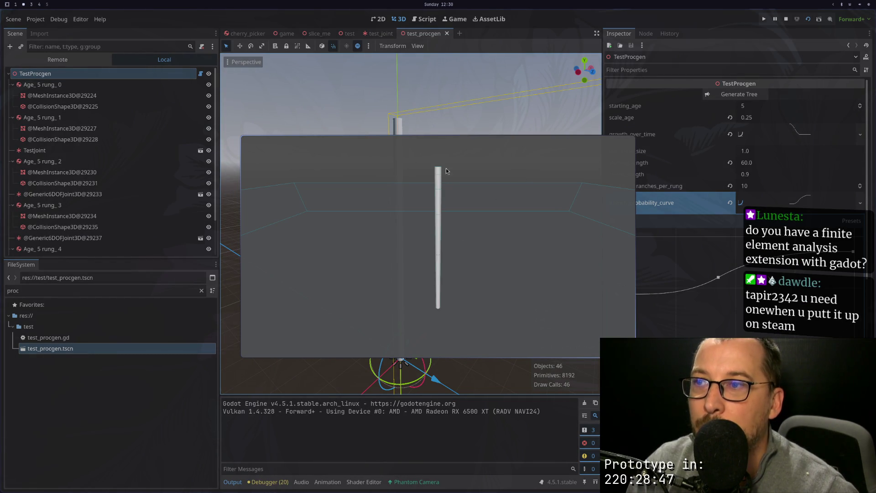
{"action": "left_click", "coordinate": [786, 19]}
{"action": "scroll", "coordinate": [410, 204], "scroll_direction": "up", "scroll_amount": 5}
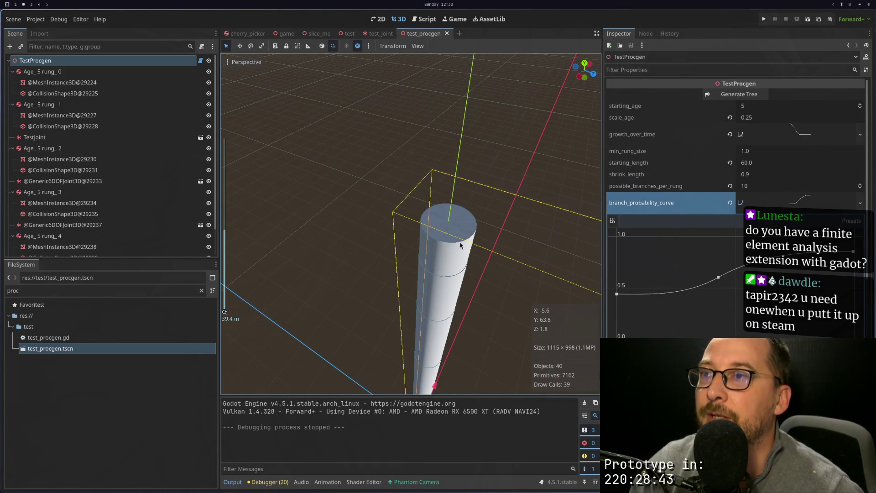
{"action": "mouse_move", "coordinate": [460, 245]}
{"action": "left_mouse_down"}
{"action": "mouse_move", "coordinate": [478, 230]}
{"action": "mouse_move", "coordinate": [453, 118]}
{"action": "mouse_move", "coordinate": [456, 191]}
{"action": "left_mouse_up"}
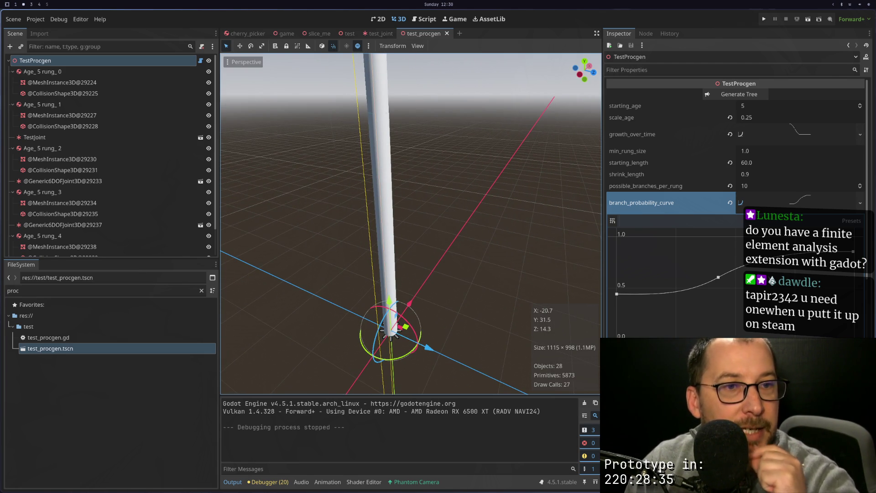
Switch to workspace 4 and back, then return to the script in Neovim.
{"action": "key", "text": "super+4"}
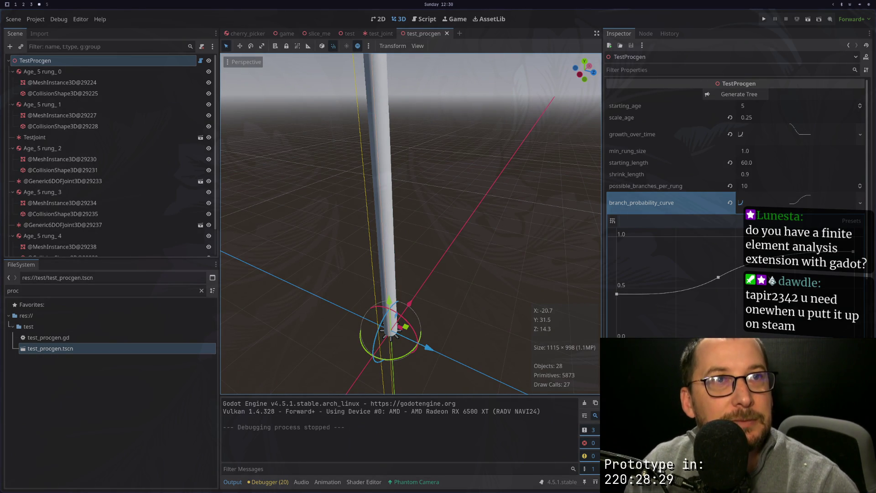
{"action": "key", "text": "super+2"}
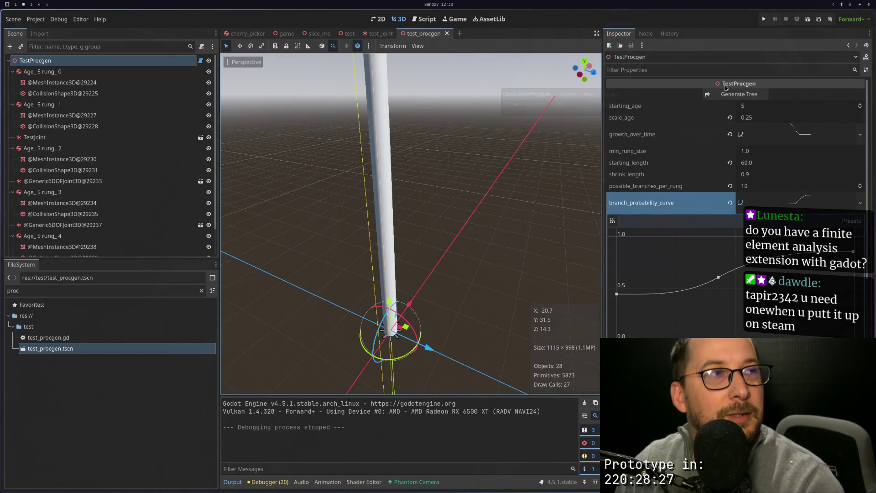
{"action": "key", "text": "super+4"}
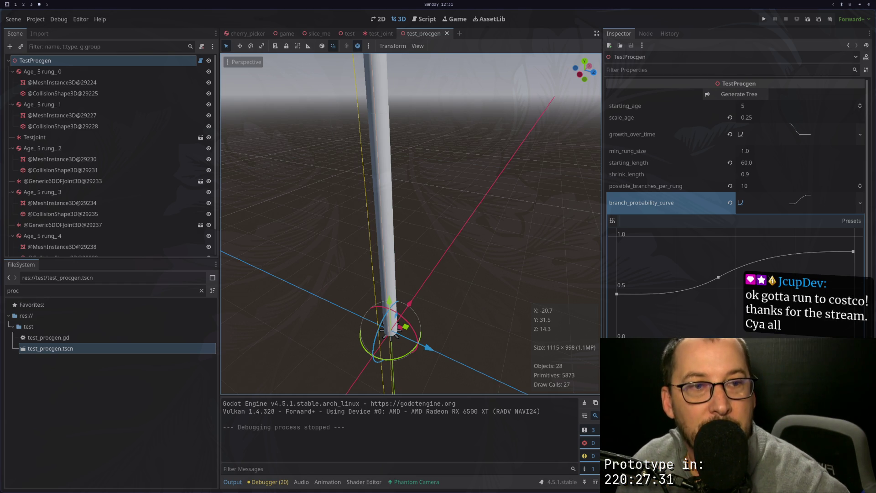
{"action": "scroll", "coordinate": [515, 183], "scroll_direction": "down", "scroll_amount": 3}
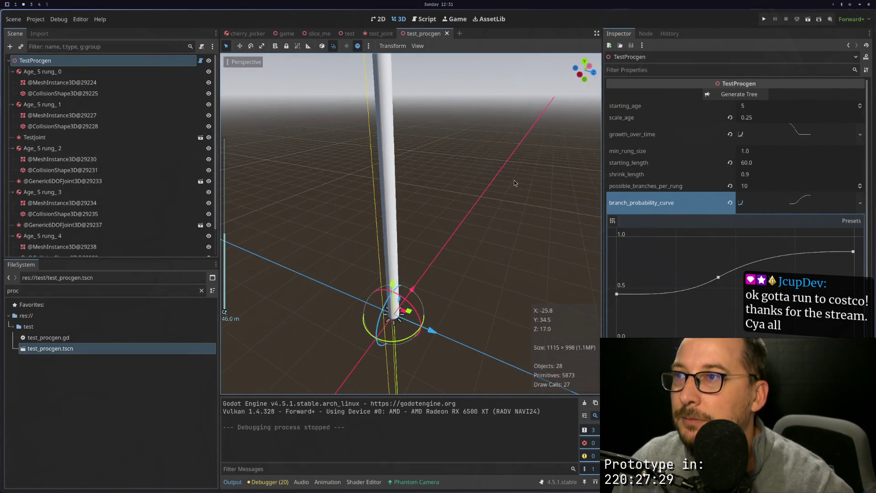
{"action": "scroll", "coordinate": [475, 168], "scroll_direction": "down", "scroll_amount": 4}
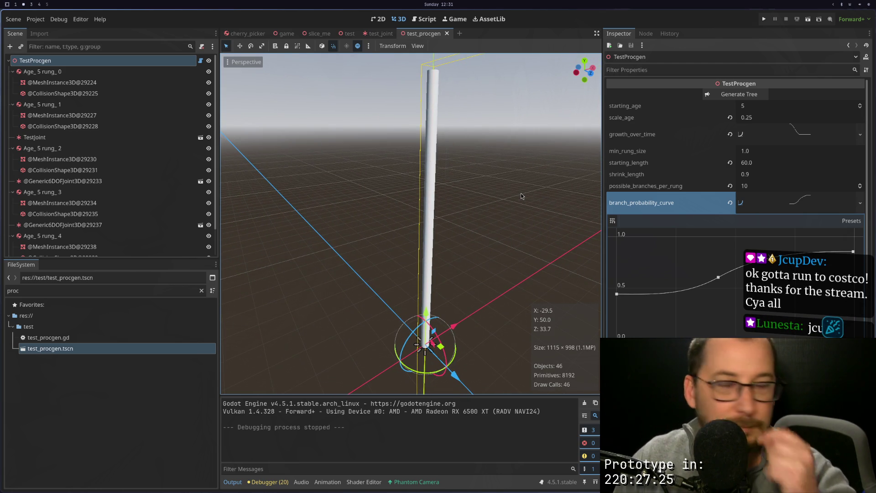
{"action": "key", "text": "super+1"}
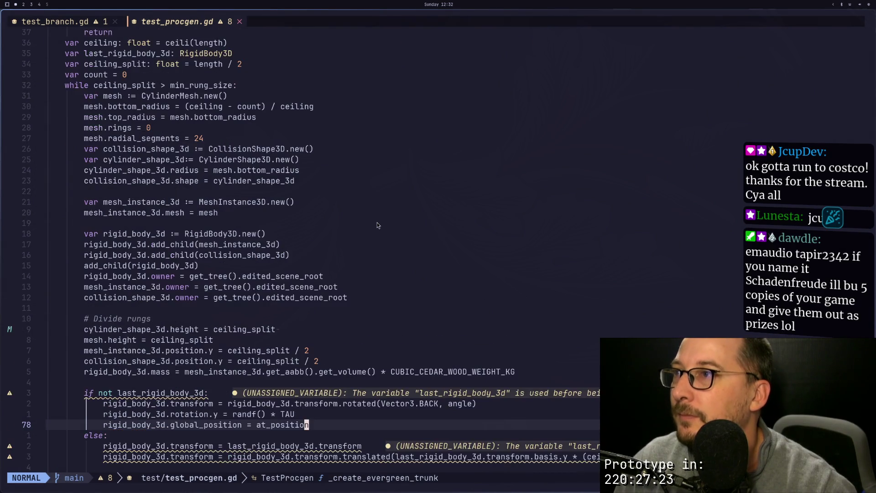
On line 48, remove '- count' and the surrounding parentheses from the bottom_radius formula.
{"action": "scroll", "coordinate": [377, 223], "scroll_direction": "up", "scroll_amount": 2}
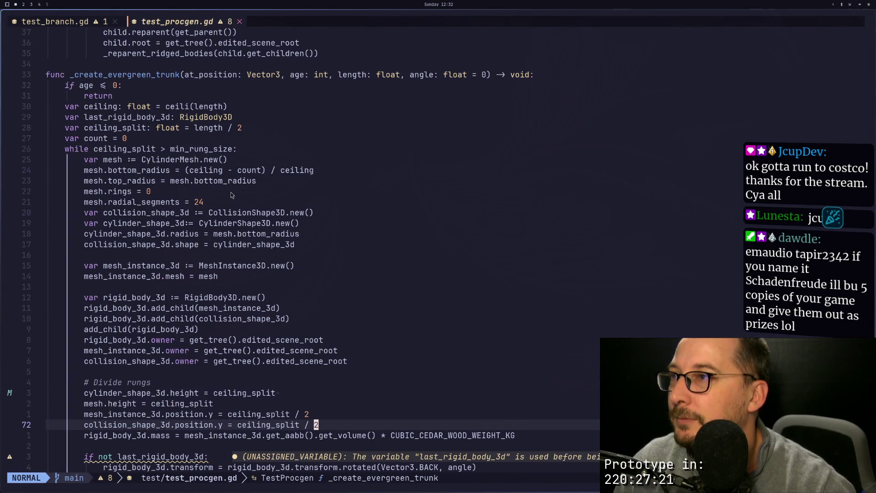
{"action": "left_click", "coordinate": [239, 181]}
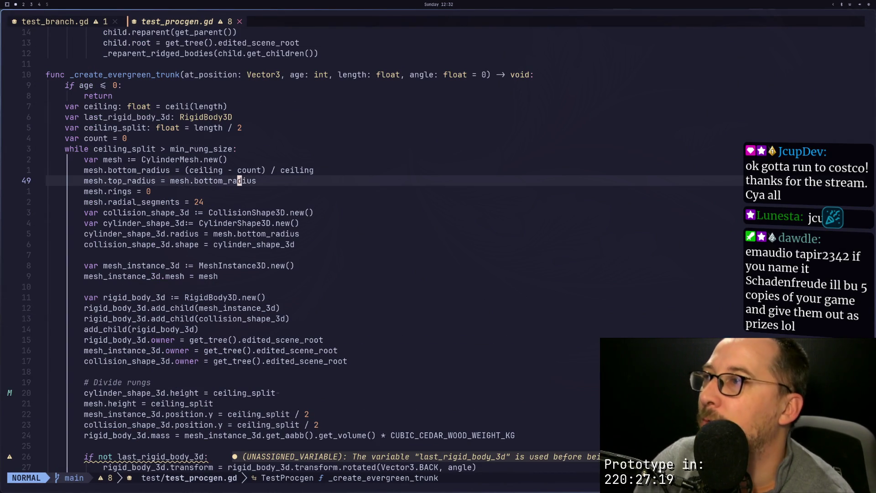
{"action": "key", "text": "j"}
{"action": "key", "text": "k"}
{"action": "key", "text": "k"}
{"action": "key", "text": "k"}
{"action": "key", "text": "k"}
{"action": "key", "text": "j"}
{"action": "key", "text": "j"}
{"action": "key", "text": "j"}
{"action": "key", "text": "h"}
{"action": "key", "text": "h"}
{"action": "key", "text": "h"}
{"action": "key", "text": "k"}
{"action": "key", "text": "k"}
{"action": "key", "text": "j"}
{"action": "key", "text": "w"}
{"action": "key", "text": "w"}
{"action": "key", "text": "l"}
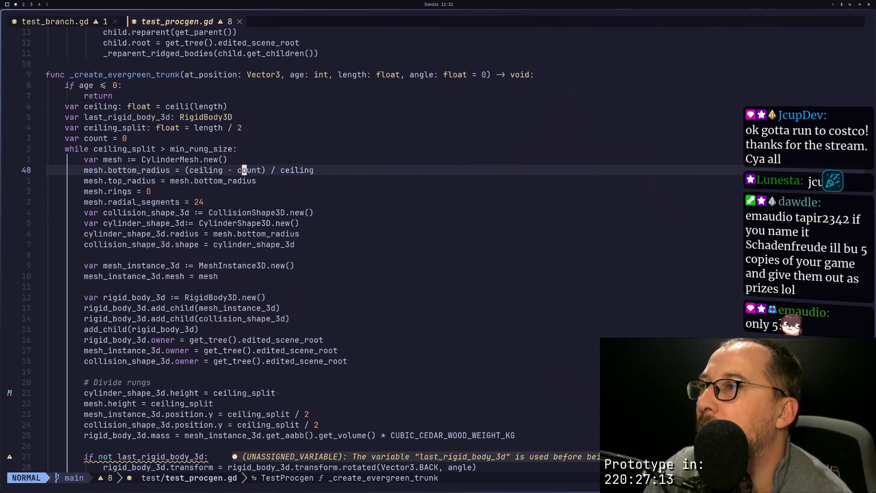
{"action": "type", "text": "l"}
{"action": "type", "text": "ciwc"}
{"action": "key", "text": "BackSpace"}
{"action": "key", "text": "BackSpace"}
{"action": "key", "text": "BackSpace"}
{"action": "key", "text": "Escape"}
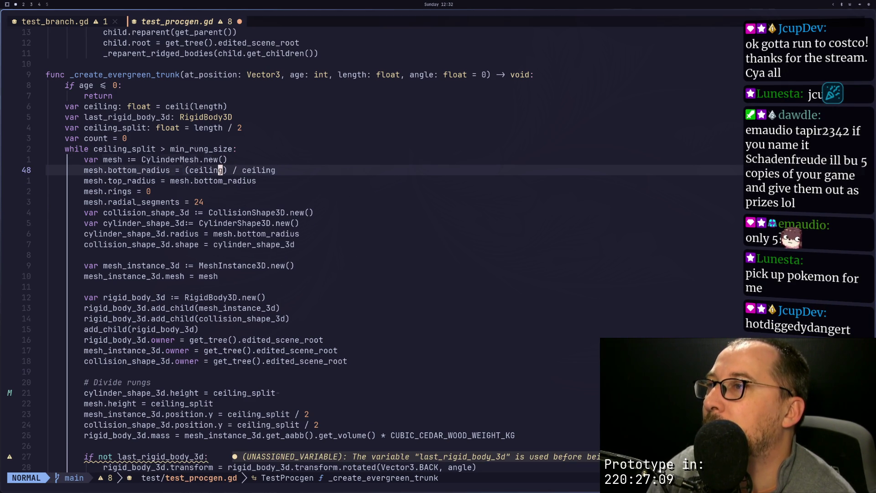
{"action": "key", "text": "l"}
{"action": "key", "text": "s"}
{"action": "key", "text": "Escape"}
{"action": "key", "text": "h"}
{"action": "key", "text": "h"}
{"action": "key", "text": "h"}
{"action": "key", "text": "a"}
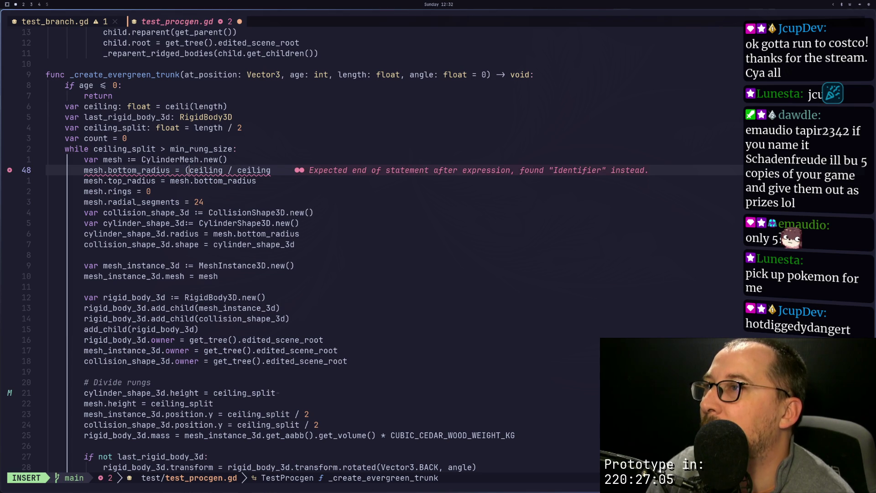
{"action": "key", "text": "BackSpace"}
{"action": "key", "text": "Escape"}
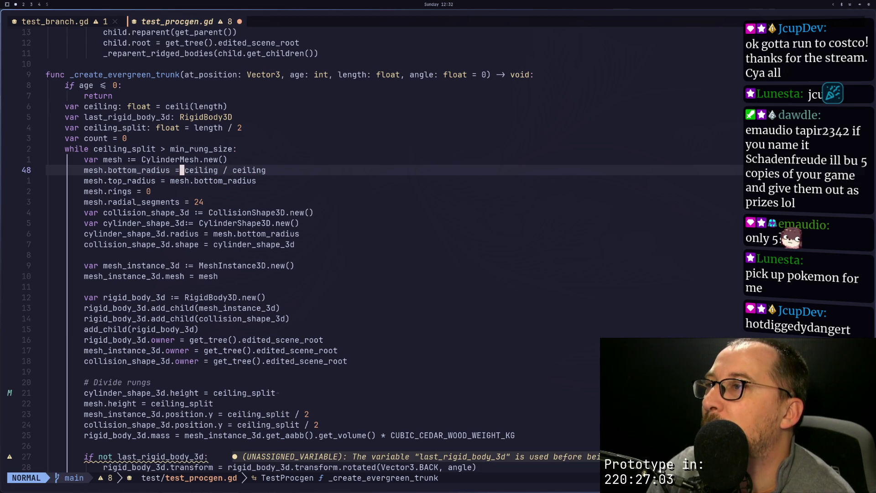
Copy ceiling_split and make it the trailing divisor: bottom_radius = ceiling / ceiling_split.
{"action": "key", "text": "k"}
{"action": "key", "text": "k"}
{"action": "key", "text": "k"}
{"action": "key", "text": "h"}
{"action": "key", "text": "h"}
{"action": "key", "text": "h"}
{"action": "key", "text": "h"}
{"action": "key", "text": "h"}
{"action": "key", "text": "h"}
{"action": "key", "text": "h"}
{"action": "key", "text": "b"}
{"action": "key", "text": "l"}
{"action": "key", "text": "l"}
{"action": "key", "text": "w"}
{"action": "key", "text": "v"}
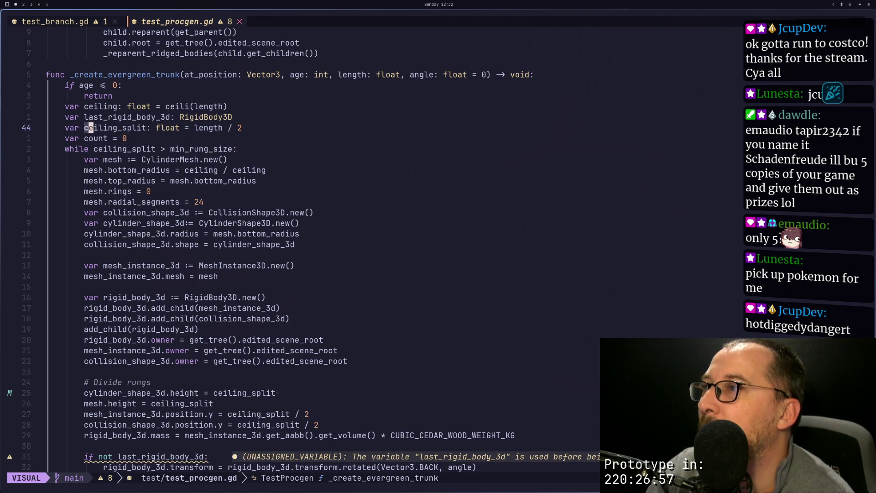
{"action": "key", "text": "l"}
{"action": "key", "text": "l"}
{"action": "key", "text": "l"}
{"action": "key", "text": "y"}
{"action": "key", "text": "j"}
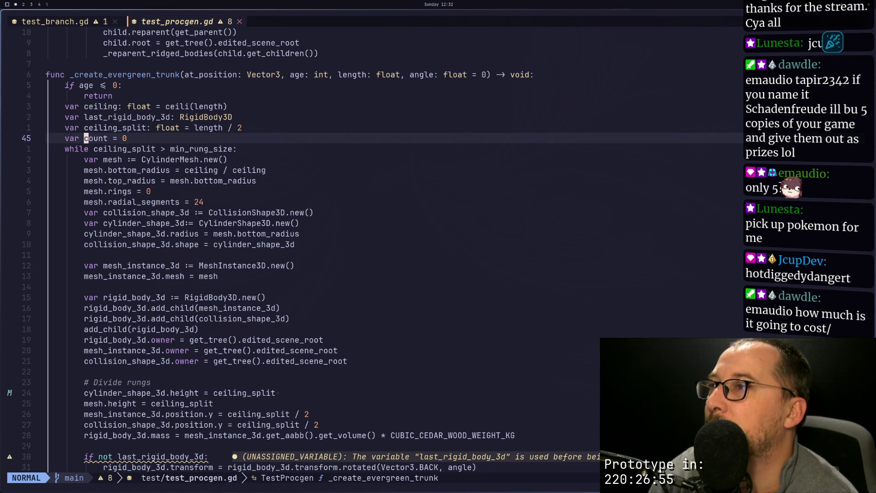
{"action": "key", "text": "j"}
{"action": "key", "text": "j"}
{"action": "key", "text": "j"}
{"action": "key", "text": "w"}
{"action": "key", "text": "e"}
{"action": "key", "text": "w"}
{"action": "key", "text": "w"}
{"action": "key", "text": "$"}
{"action": "key", "text": "a"}
{"action": "key", "text": "BackSpace"}
{"action": "key", "text": "BackSpace"}
{"action": "key", "text": "BackSpace"}
{"action": "type", "text": "eiling_split"}
{"action": "key", "text": "Escape"}
Save test_procgen.gd with :w and return to Godot.
{"action": "key", "text": "colon"}
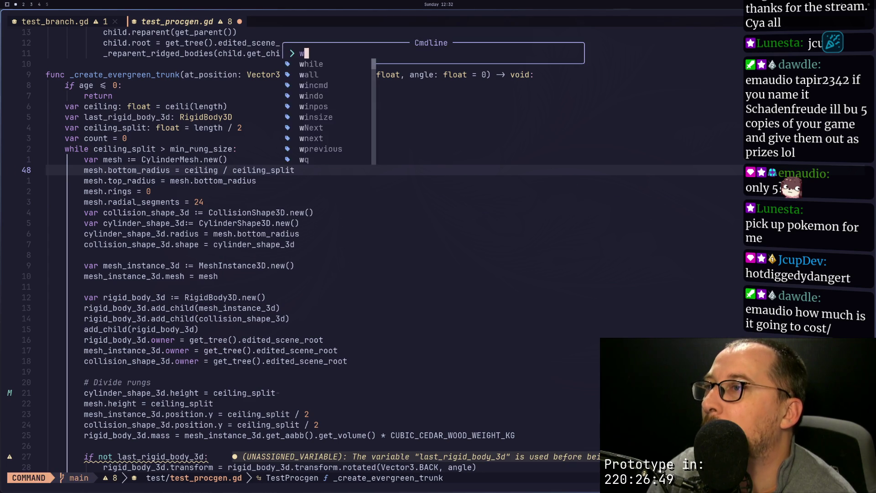
{"action": "type", "text": "w"}
{"action": "key", "text": "Return"}
{"action": "key", "text": "super+2"}
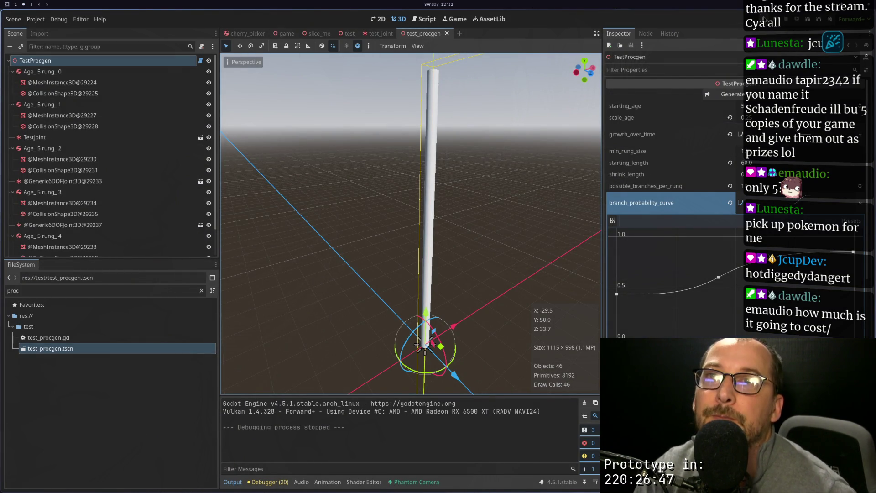
Click Generate Tree and orbit to see rungs widening into a top disk, then return to Neovim.
{"action": "left_click", "coordinate": [740, 95]}
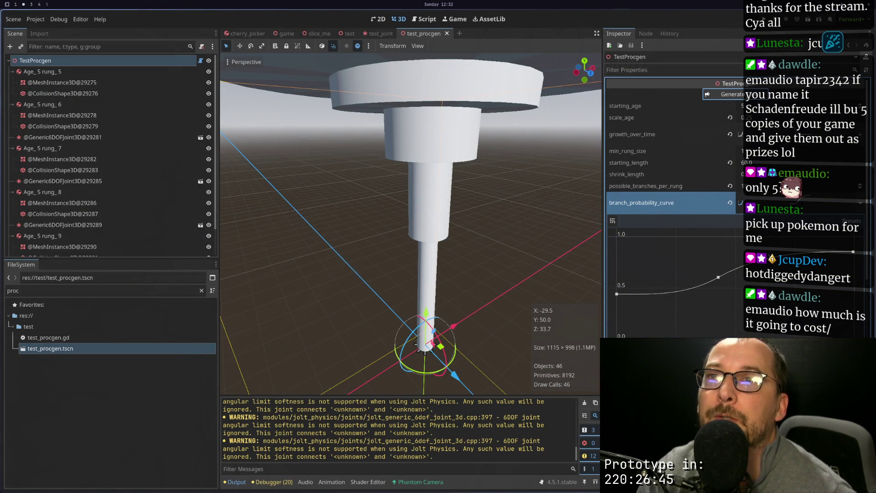
{"action": "scroll", "coordinate": [414, 235], "scroll_direction": "down", "scroll_amount": 3}
{"action": "mouse_move", "coordinate": [414, 236]}
{"action": "left_mouse_down"}
{"action": "mouse_move", "coordinate": [436, 200]}
{"action": "mouse_move", "coordinate": [442, 224]}
{"action": "mouse_move", "coordinate": [478, 212]}
{"action": "left_mouse_up"}
{"action": "key", "text": "super+1"}
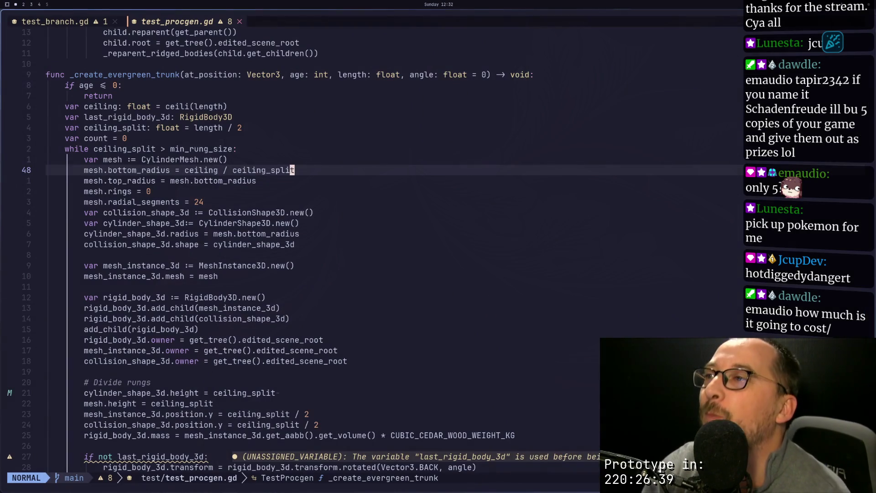
Rework the radius expression on line 48 and add an opening parenthesis on line 81.
{"action": "key", "text": "y"}
{"action": "key", "text": "i"}
{"action": "key", "text": "w"}
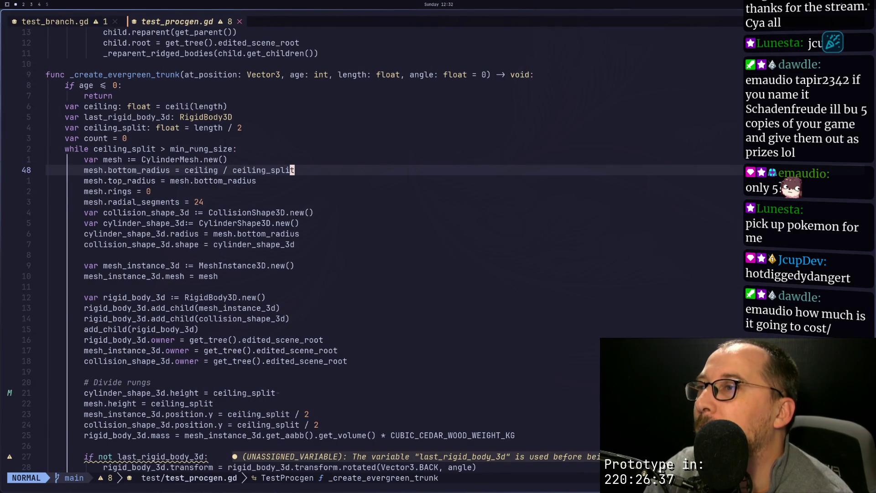
{"action": "type", "text": "diwPysiw)i - count"}
{"action": "key", "text": "Escape"}
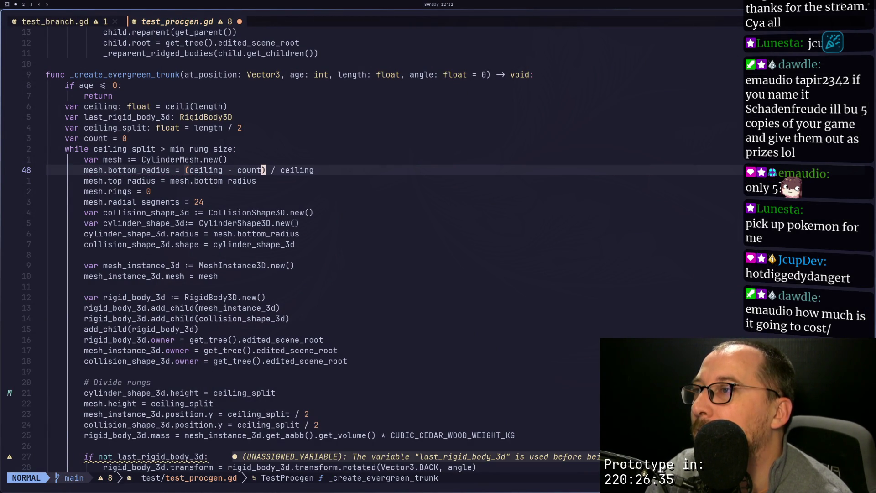
{"action": "key", "text": "ctrl+o"}
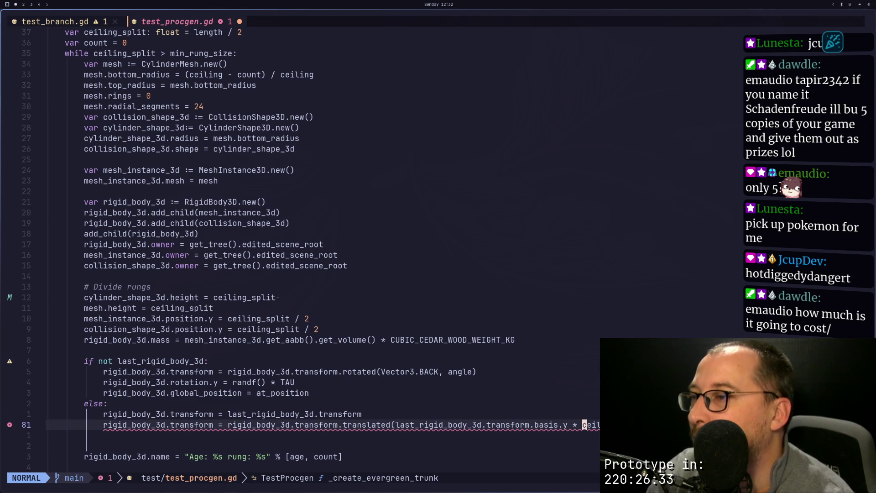
{"action": "type", "text": "i("}
{"action": "key", "text": "Escape"}
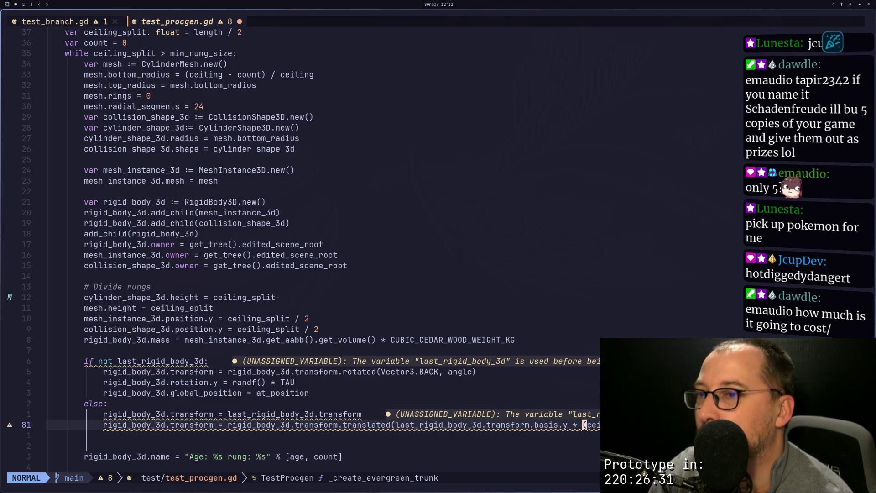
Return to the bottom_radius line and position on the count term.
{"action": "key", "text": "k"}
{"action": "key", "text": "k"}
{"action": "key", "text": "k"}
{"action": "key", "text": "k"}
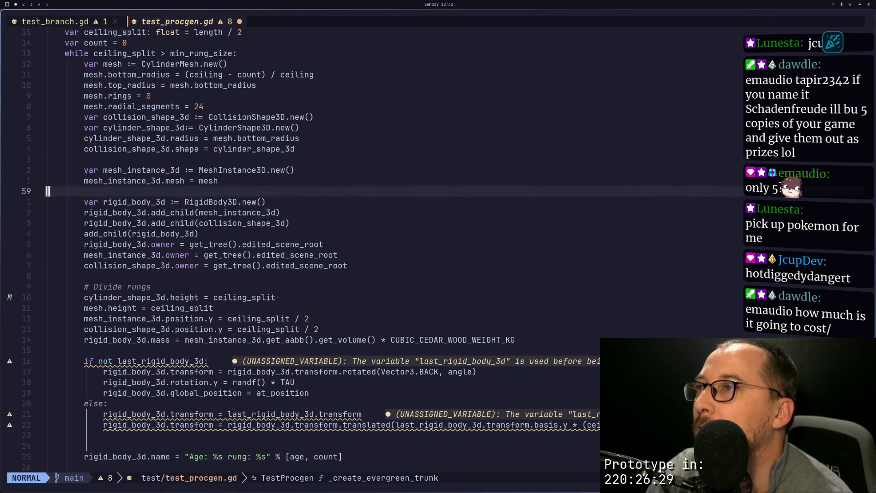
{"action": "key", "text": "j"}
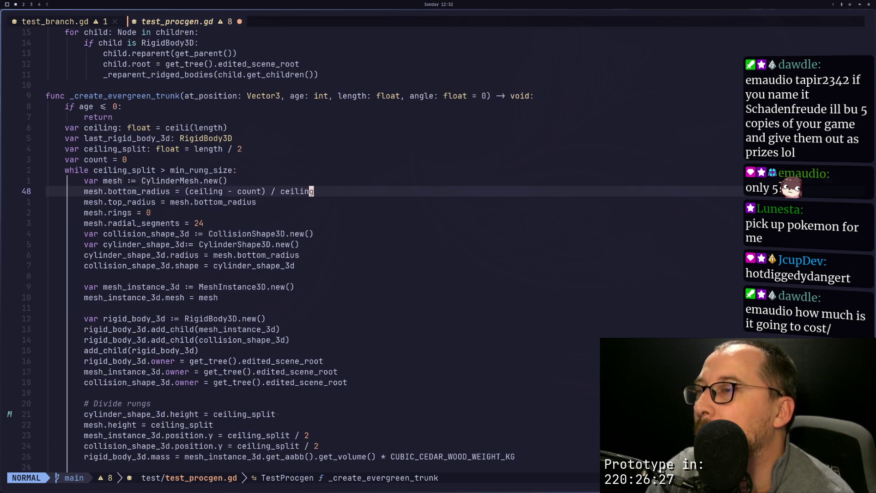
{"action": "key", "text": "j"}
{"action": "key", "text": "b"}
{"action": "key", "text": "b"}
{"action": "key", "text": "b"}
{"action": "key", "text": "b"}
{"action": "key", "text": "b"}
{"action": "key", "text": "h"}
{"action": "key", "text": "h"}
{"action": "key", "text": "l"}
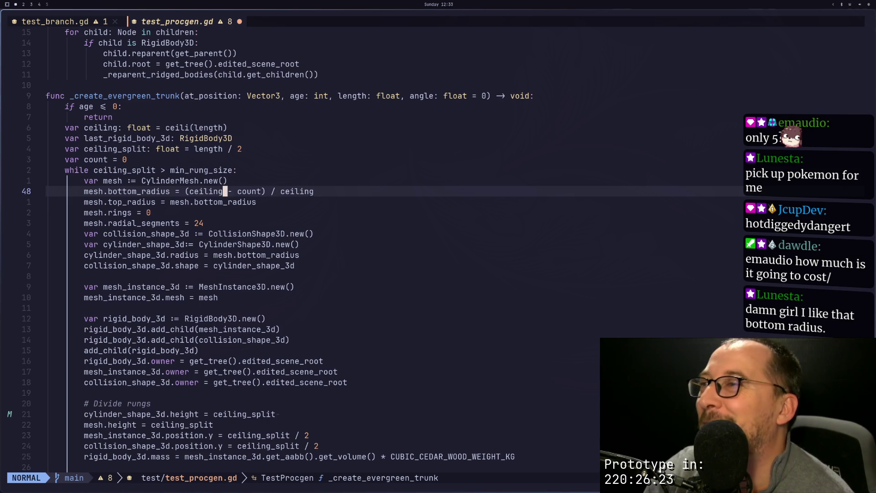
{"action": "key", "text": "l"}
{"action": "key", "text": "l"}
{"action": "key", "text": "l"}
{"action": "key", "text": "h"}
{"action": "key", "text": "h"}
{"action": "key", "text": "h"}
{"action": "key", "text": "l"}
{"action": "key", "text": "l"}
{"action": "key", "text": "l"}
{"action": "key", "text": "l"}
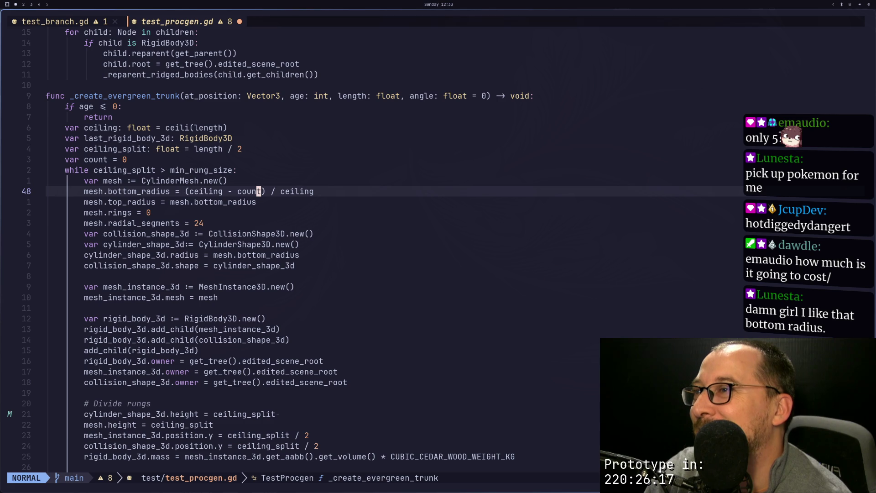
{"action": "key", "text": "i"}
{"action": "key", "text": "Escape"}
{"action": "key", "text": "b"}
{"action": "key", "text": "b"}
{"action": "key", "text": "b"}
Copy the name ceiling_split from its declaration.
{"action": "key", "text": "k"}
{"action": "key", "text": "k"}
{"action": "key", "text": "k"}
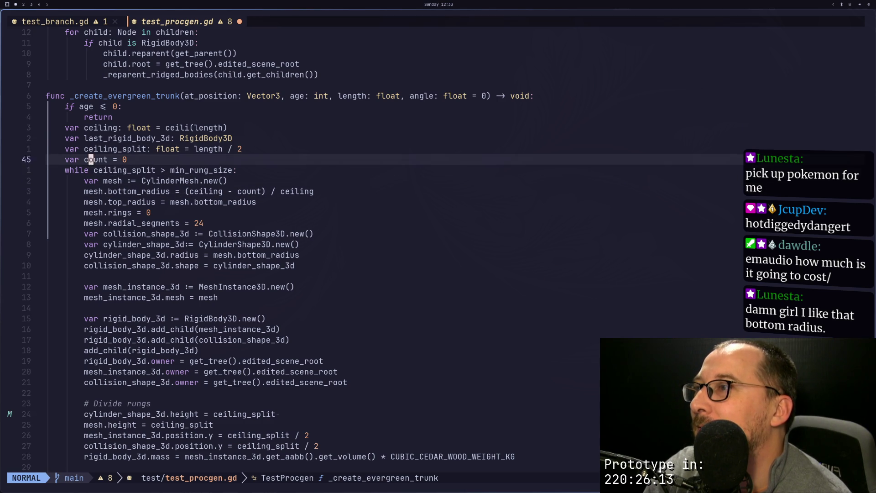
{"action": "key", "text": "k"}
{"action": "key", "text": "b"}
{"action": "key", "text": "v"}
{"action": "key", "text": "f"}
{"action": "key", "text": "p"}
{"action": "key", "text": "e"}
{"action": "key", "text": "y"}
Replace the (ceiling - count) part with ceiling_split, making bottom_radius ceiling_split / ceiling, and save.
{"action": "key", "text": "j"}
{"action": "key", "text": "j"}
{"action": "key", "text": "j"}
{"action": "key", "text": "j"}
{"action": "key", "text": "l"}
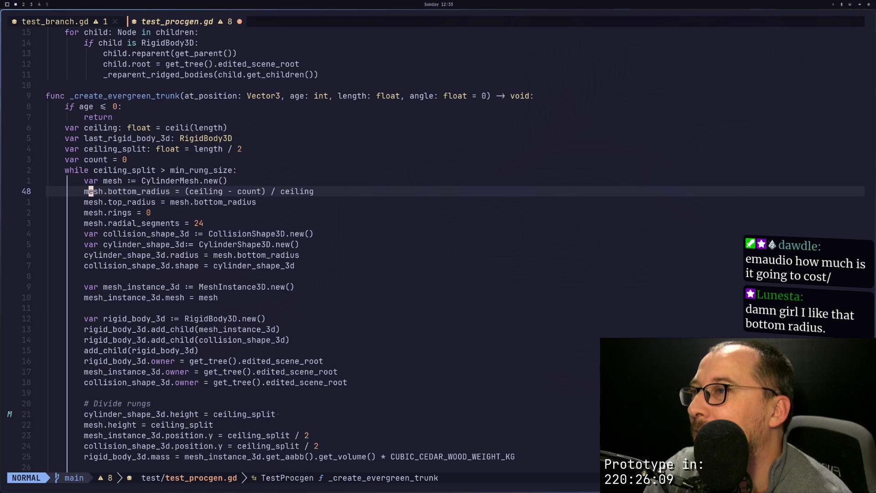
{"action": "key", "text": "f"}
{"action": "key", "text": "parenright"}
{"action": "key", "text": "s"}
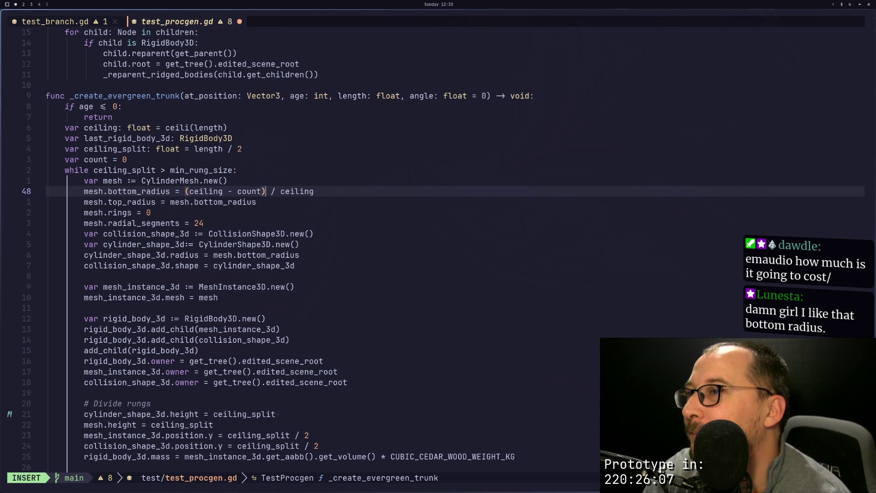
{"action": "key", "text": "BackSpace"}
{"action": "key", "text": "BackSpace"}
{"action": "key", "text": "BackSpace"}
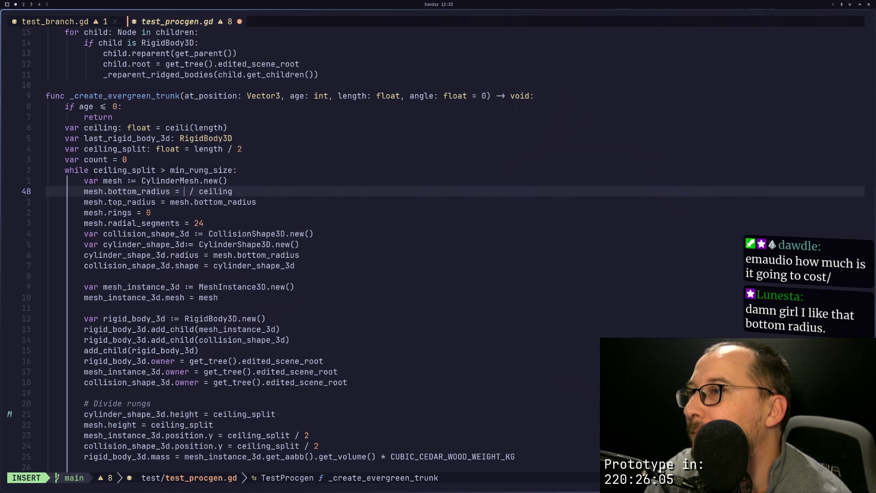
{"action": "key", "text": "Escape"}
{"action": "type", "text": "p"}
{"action": "type", "text": ":w"}
{"action": "key", "text": "Return"}
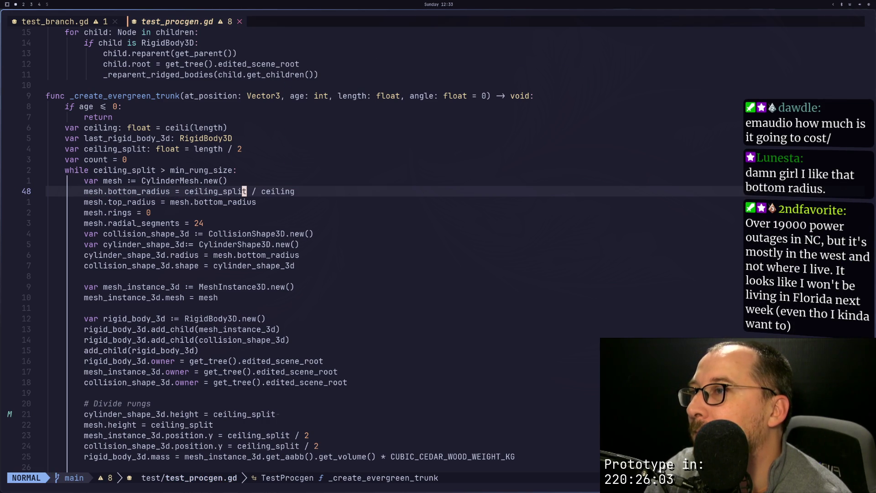
{"action": "key", "text": "super+2"}
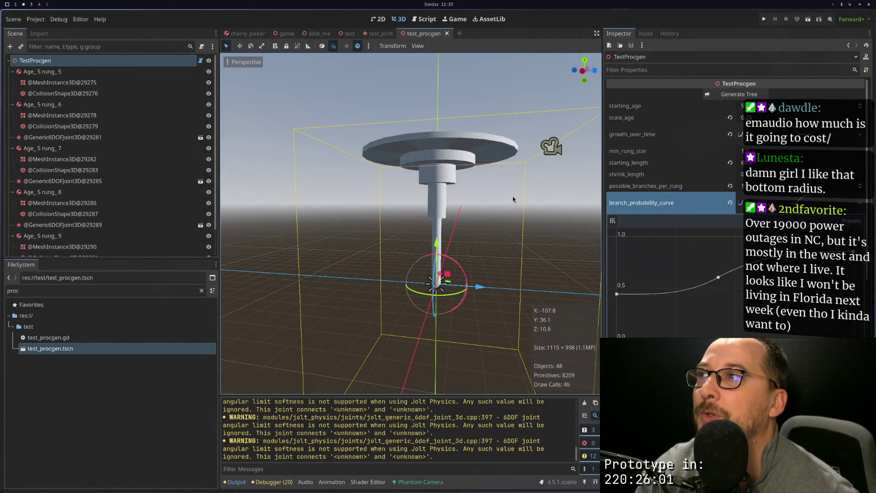
Click Generate Tree and orbit and zoom around the resulting tall, slender trunk.
{"action": "left_click", "coordinate": [741, 93]}
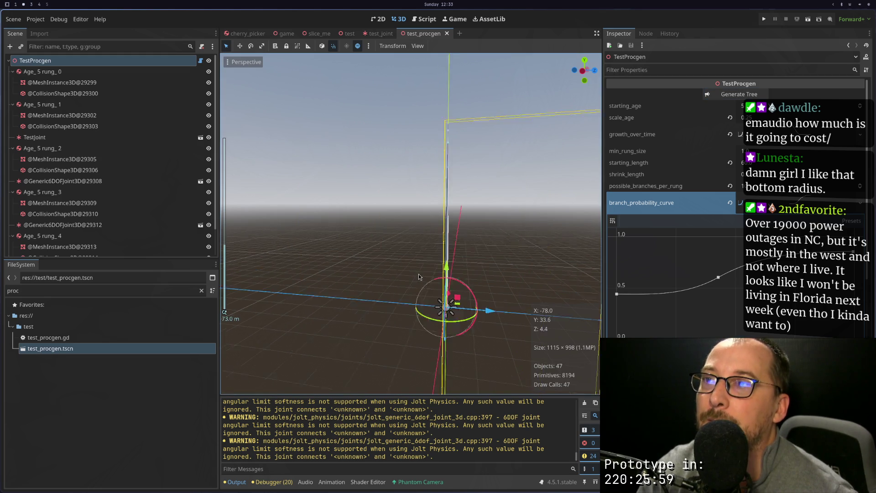
{"action": "mouse_move", "coordinate": [453, 280]}
{"action": "left_mouse_down"}
{"action": "mouse_move", "coordinate": [433, 284]}
{"action": "mouse_move", "coordinate": [448, 311]}
{"action": "left_mouse_up"}
{"action": "left_click_drag", "start_coordinate": [497, 209], "coordinate": [491, 250]}
{"action": "scroll", "coordinate": [491, 250], "scroll_direction": "up", "scroll_amount": 4}
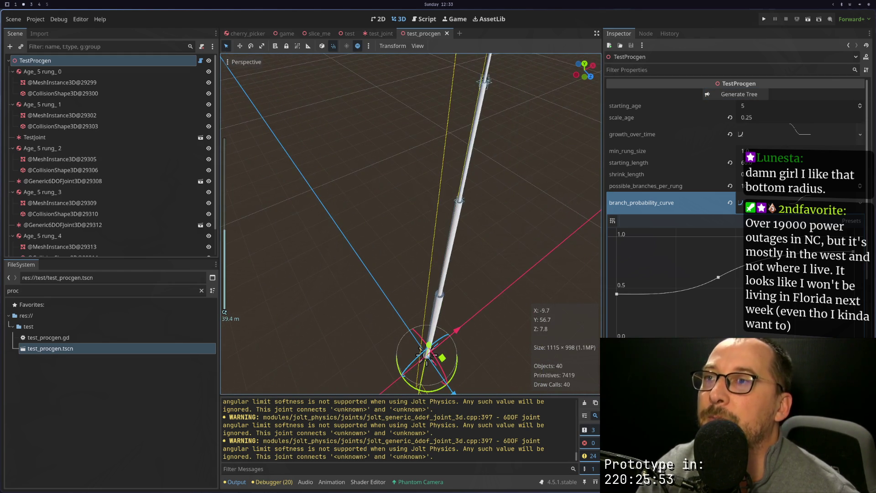
{"action": "mouse_move", "coordinate": [503, 211]}
{"action": "left_mouse_down"}
{"action": "mouse_move", "coordinate": [468, 322]}
{"action": "mouse_move", "coordinate": [481, 211]}
{"action": "mouse_move", "coordinate": [472, 247]}
{"action": "left_mouse_up"}
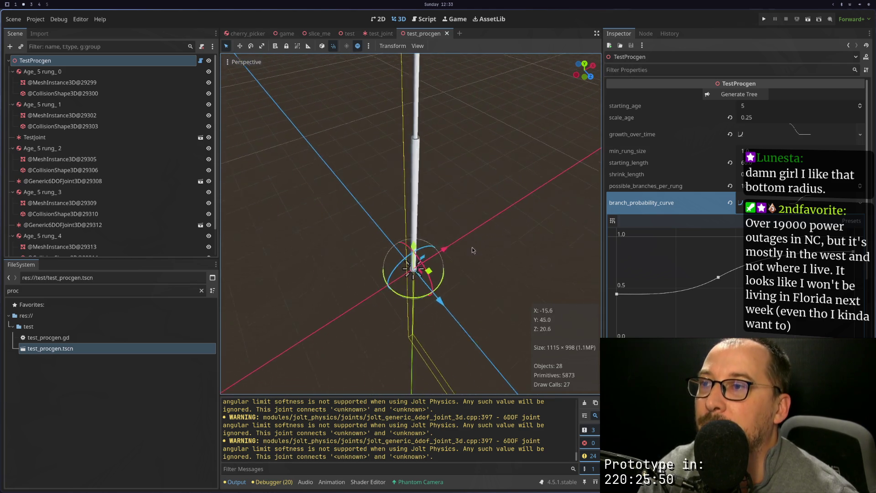
Run the current scene and toggle the game window fullscreen and back.
{"action": "left_click", "coordinate": [810, 23]}
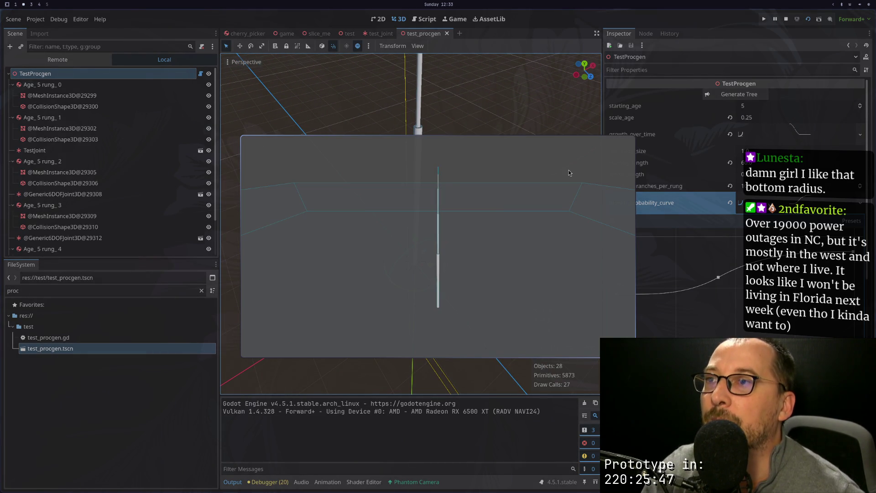
{"action": "key", "text": "F11"}
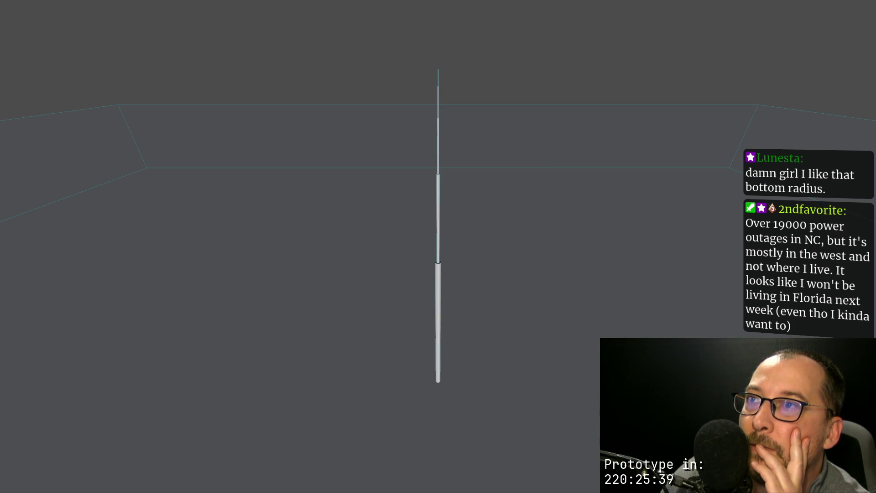
{"action": "key", "text": "F11"}
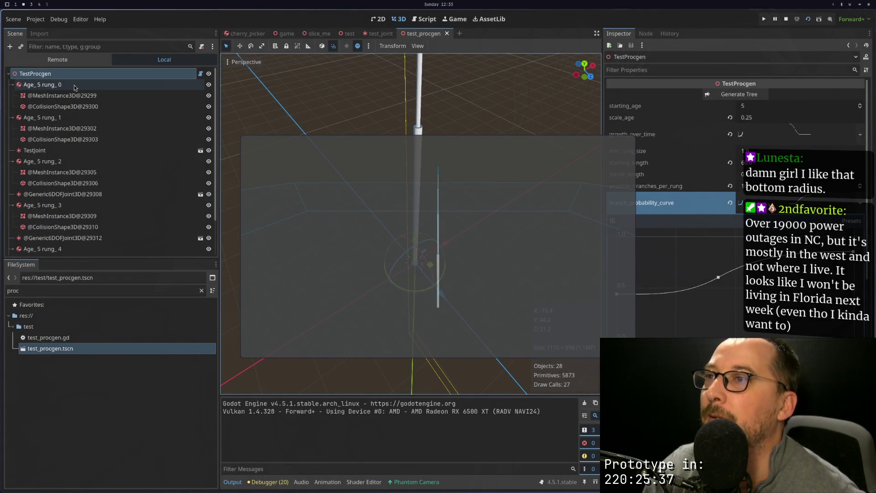
Expand TestProcgen in the Remote scene tree and view the game embedded in 3D mode.
{"action": "left_click", "coordinate": [21, 59]}
{"action": "left_click", "coordinate": [10, 95]}
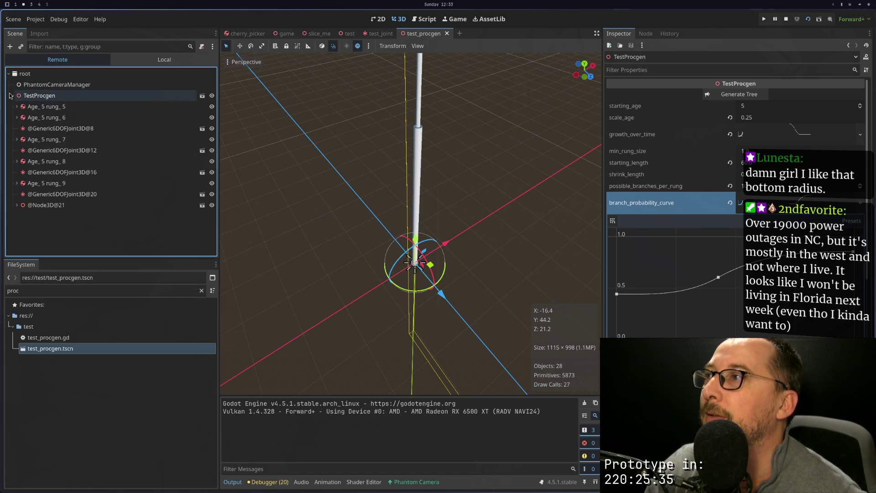
{"action": "left_click", "coordinate": [455, 19]}
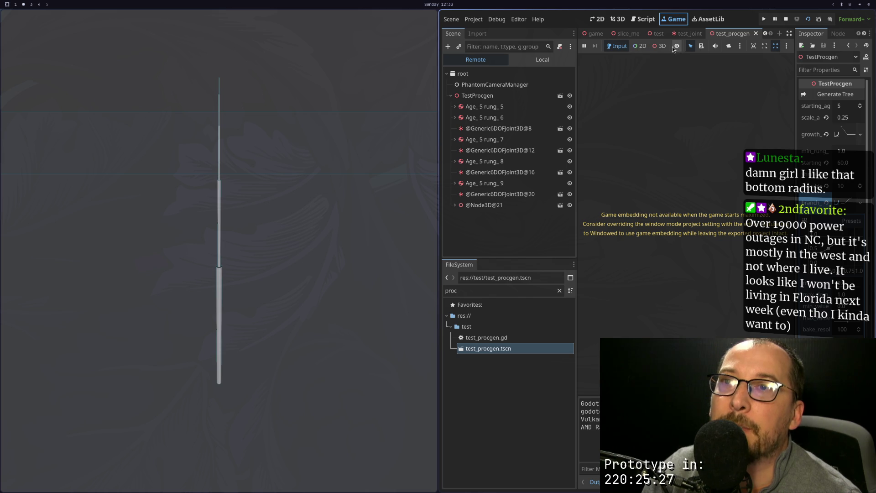
{"action": "left_click", "coordinate": [658, 46]}
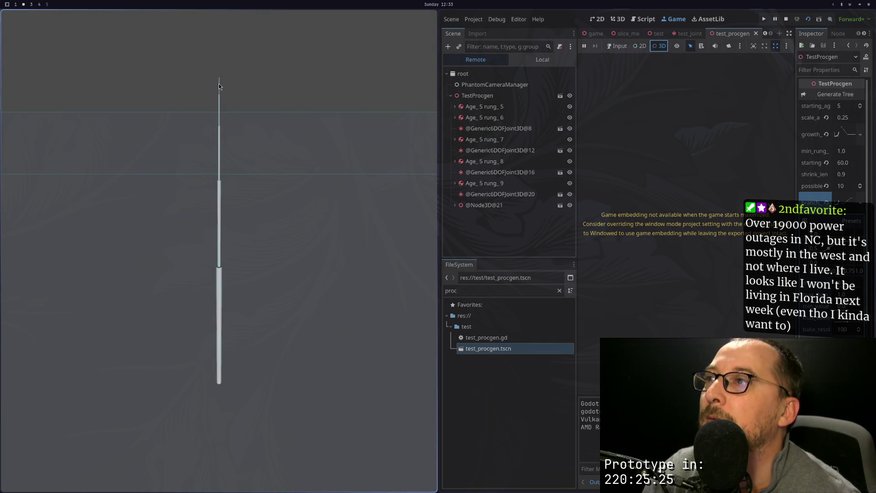